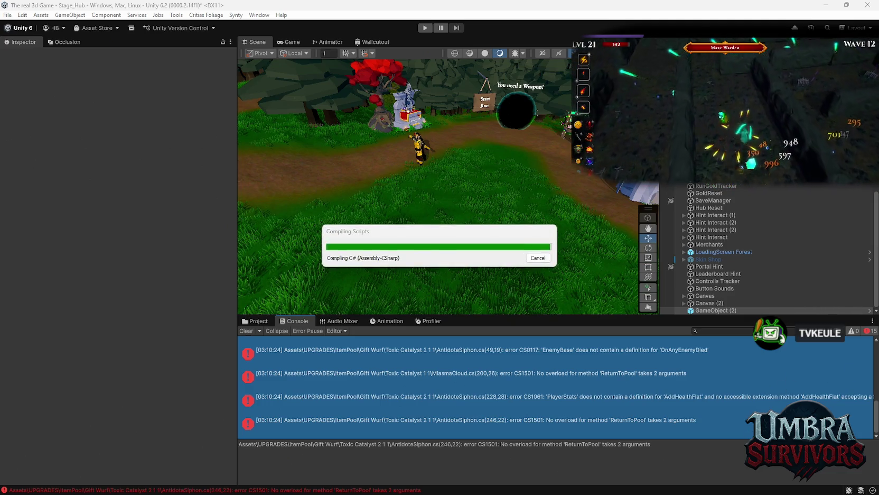
- Hide warnings so only the four compile errors show, and read the first error's message
left_click(246, 331)
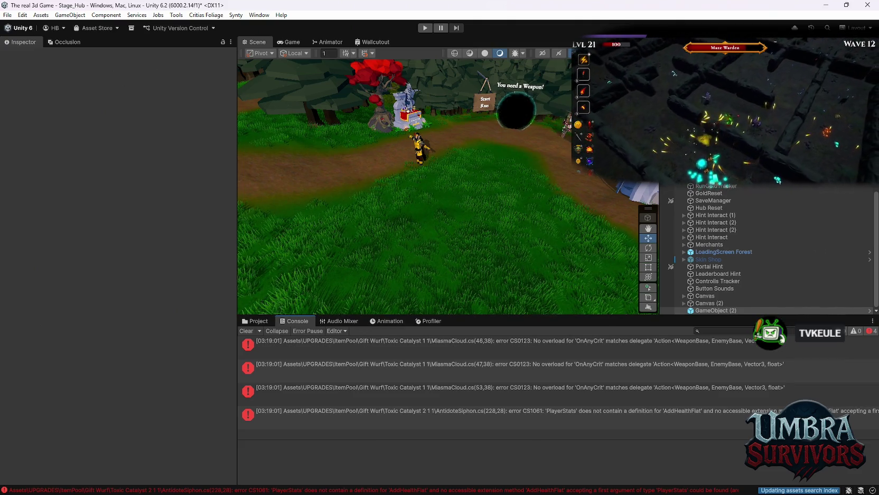
left_click(468, 350)
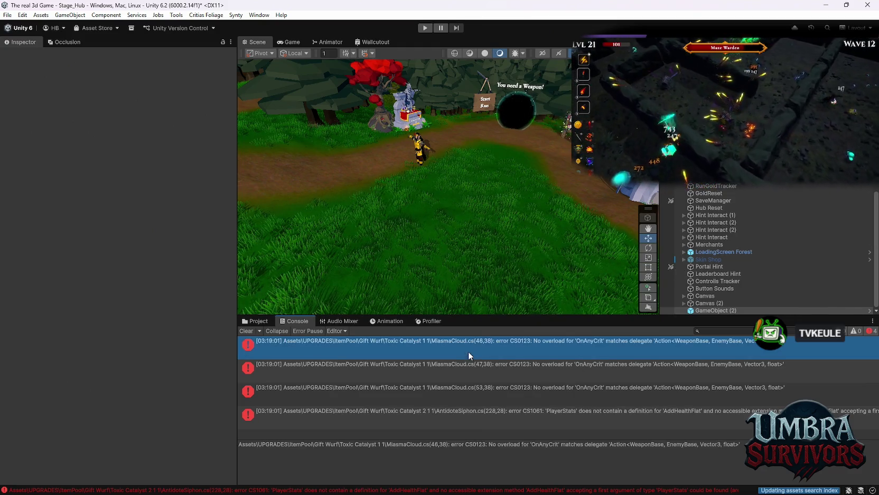
- Read the AntidoteSiphon AddHealthFlat error, then show the Toxic Catalyst 2 1 1 folder's assets
left_click(465, 424, "shift")
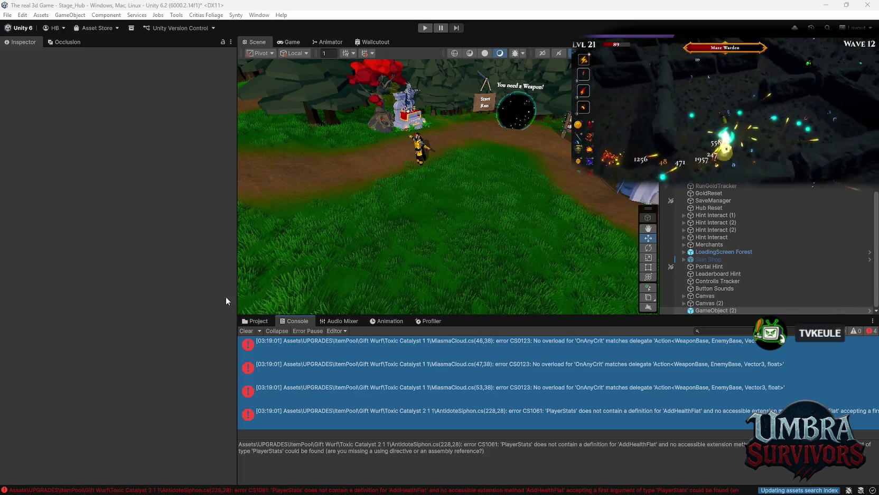
left_click(255, 320)
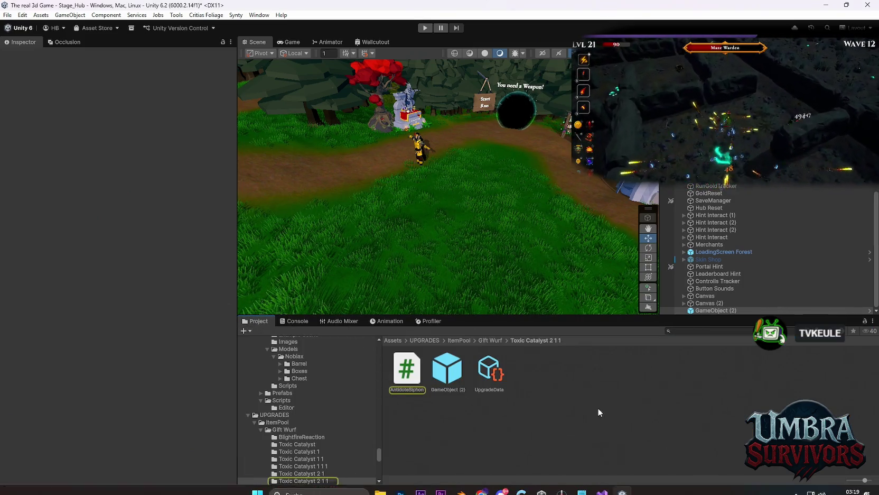
- Create the AntidoteSiphon C# script in Assets/UPGRADES/ItemPool/Gift Wurf/Toxic Catalyst 2 1 1
mouse_move(577, 483)
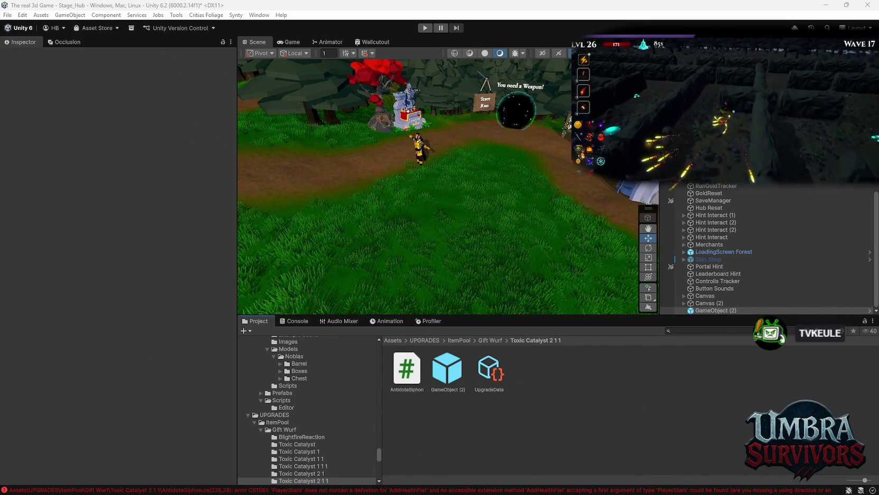
mouse_move(603, 489)
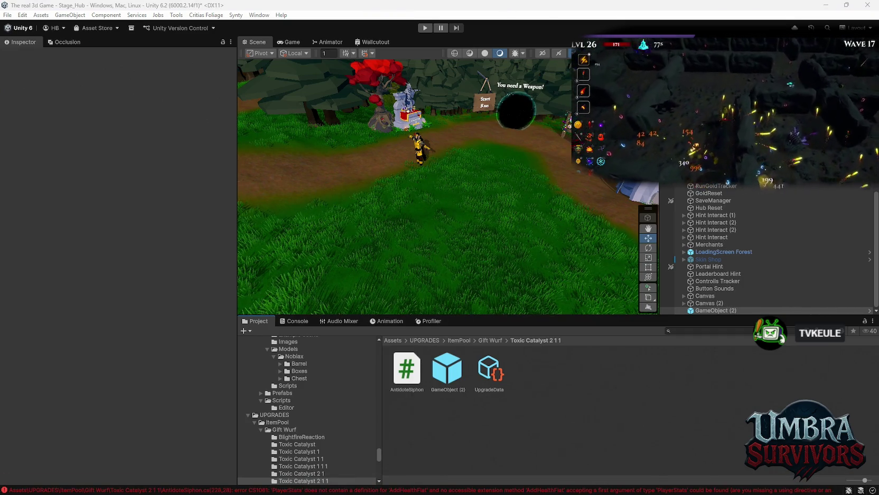
- Browse the Gift Wurf subfolders to view MiasmaCloud in Toxic Catalyst 1 1, then show the Console
scroll(321, 442, "down", 3)
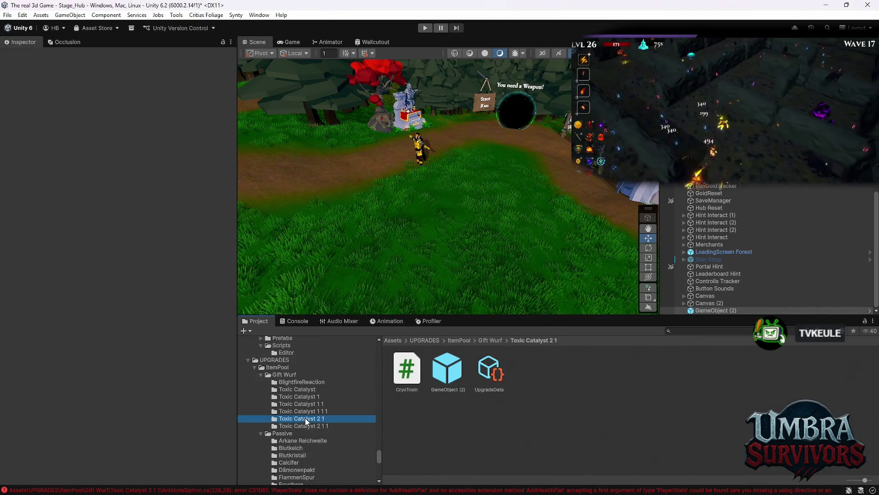
left_click(304, 418)
left_click(304, 426)
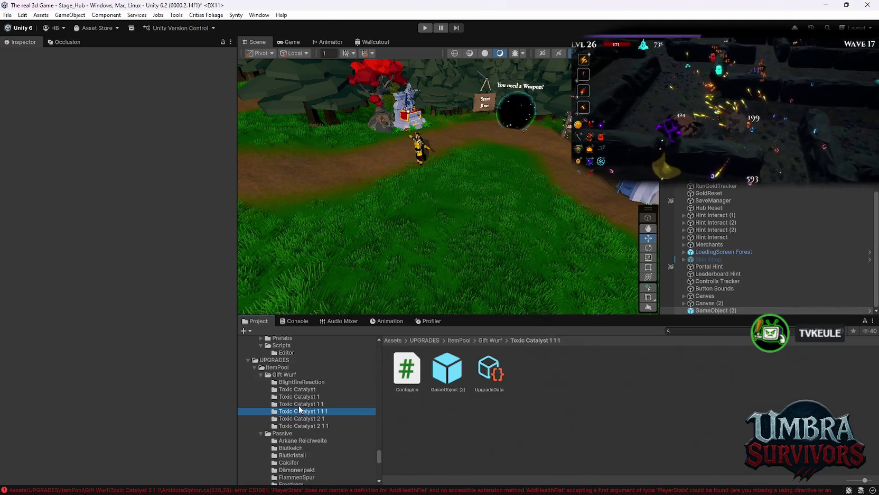
left_click(298, 403)
left_click(449, 366)
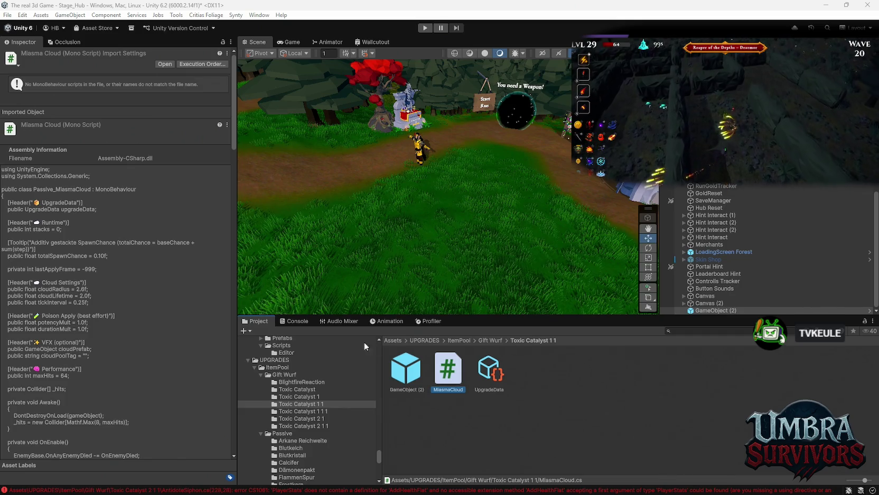
left_click(296, 320)
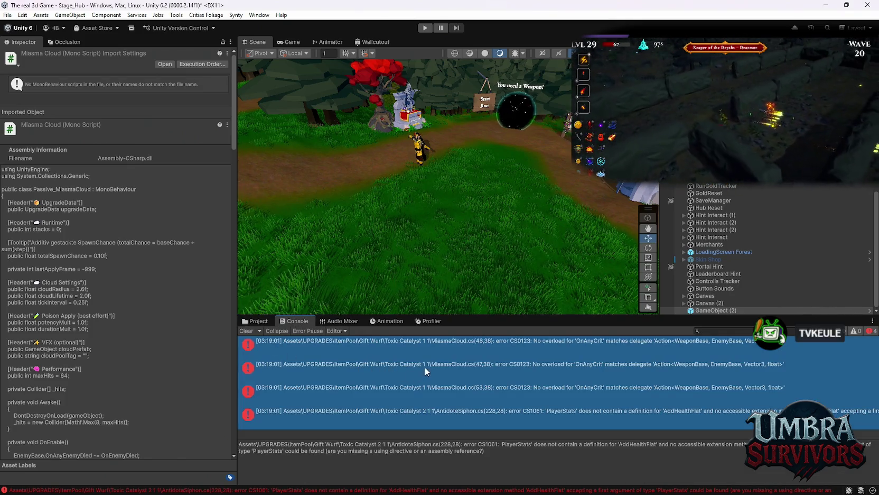
- Review the MiasmaCloud errors and the CS1061 AddHealthFlat error in AntidoteSiphon.cs
left_click(479, 388)
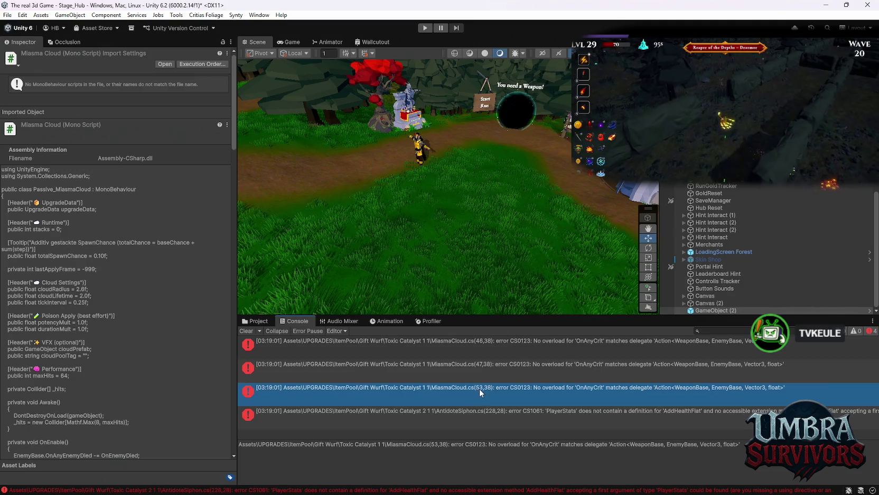
left_click(468, 338, "shift")
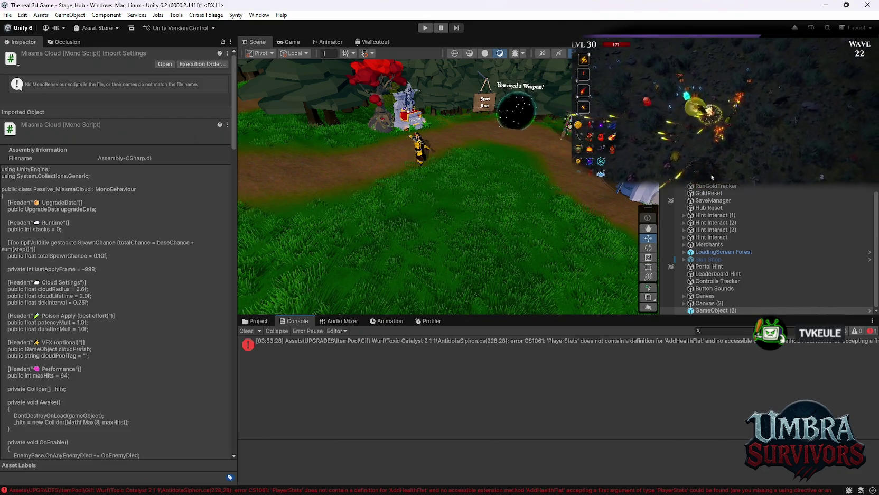
left_click(745, 341)
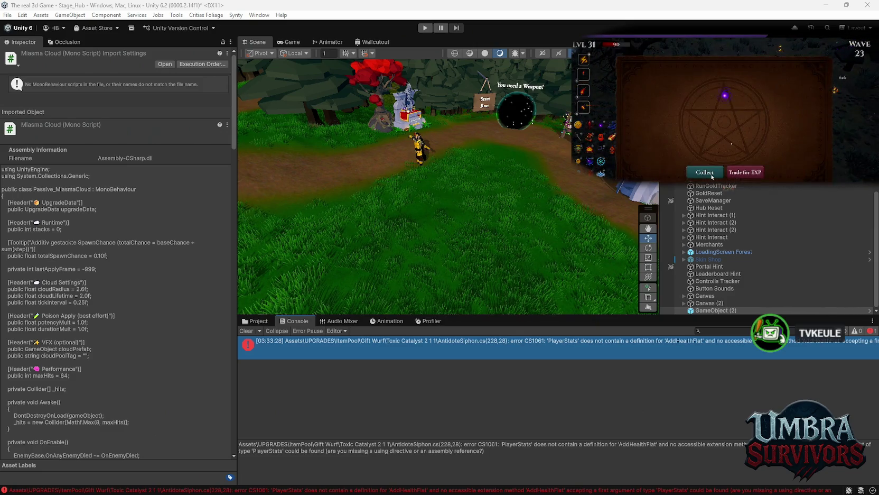
- Collect the Void Pulse upgrade card to resume the running game
left_click(712, 175)
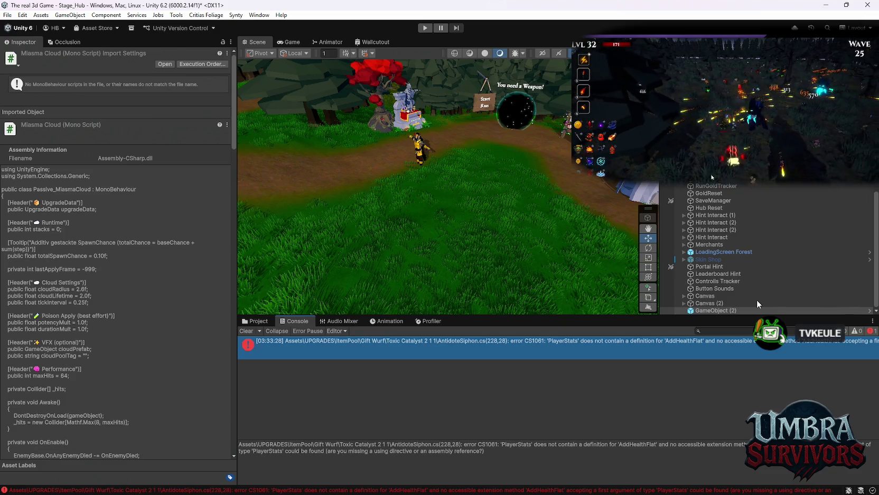
- Clear the console after the clean recompile and return to the Toxic Catalyst 2 1 1 folder
left_click(243, 330)
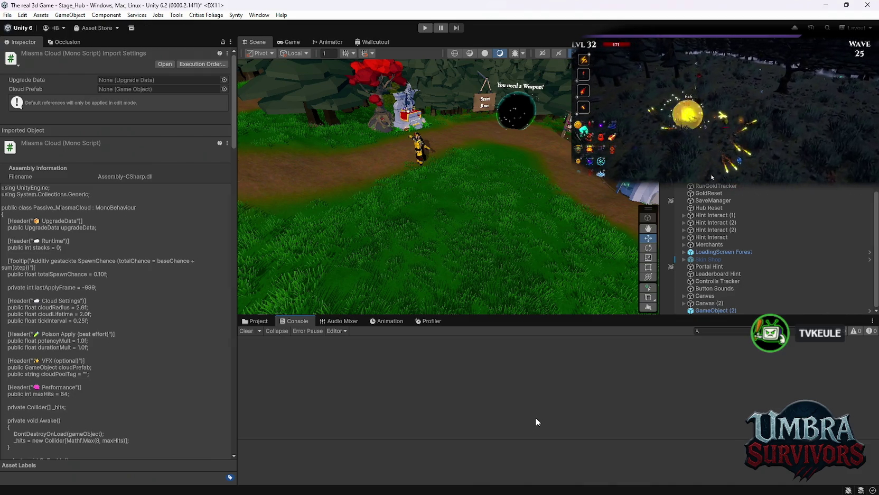
left_click(254, 321)
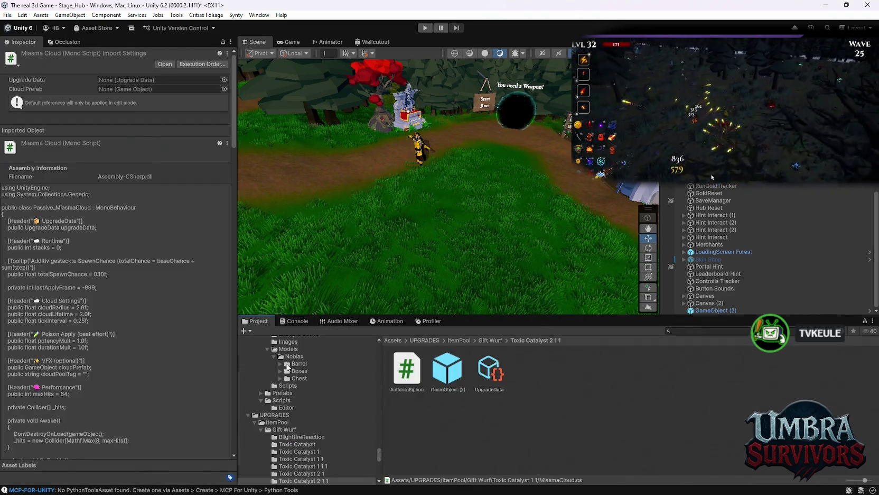
- Open BossPOLY's Prefabs/Characters folder and preview the Character_BR_BarbarianGiant_01 prefab
scroll(288, 367, "up", 15)
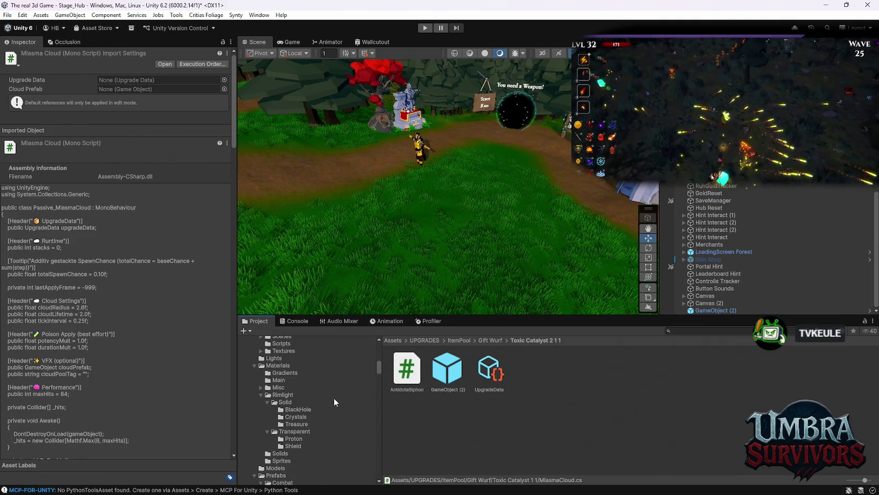
scroll(325, 410, "down", 10)
scroll(305, 425, "up", 3)
scroll(288, 426, "up", 15)
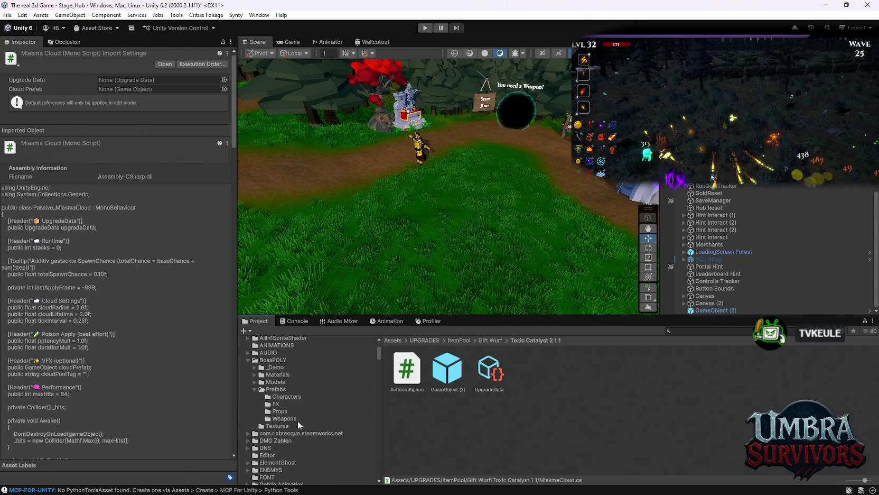
left_click(297, 425)
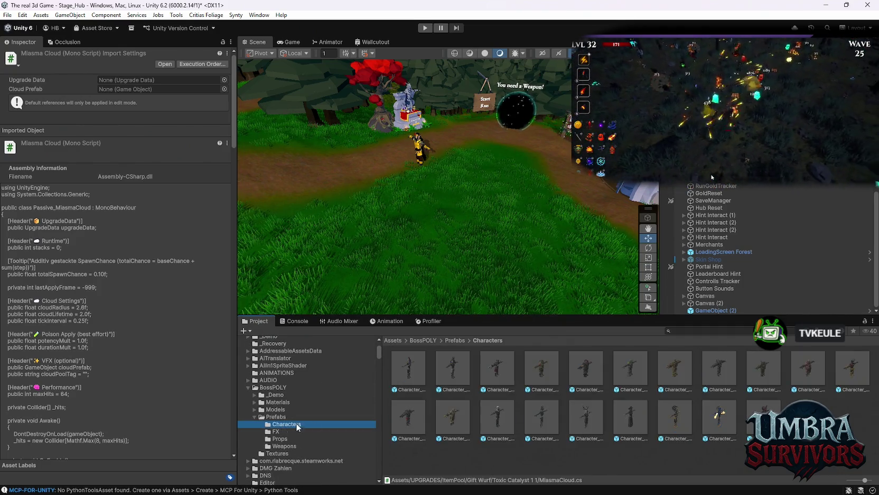
left_click(497, 381)
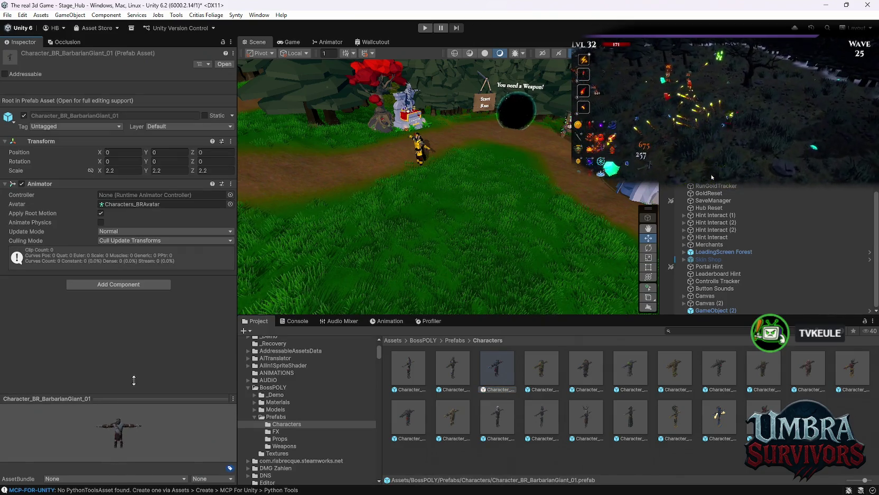
left_click(531, 373)
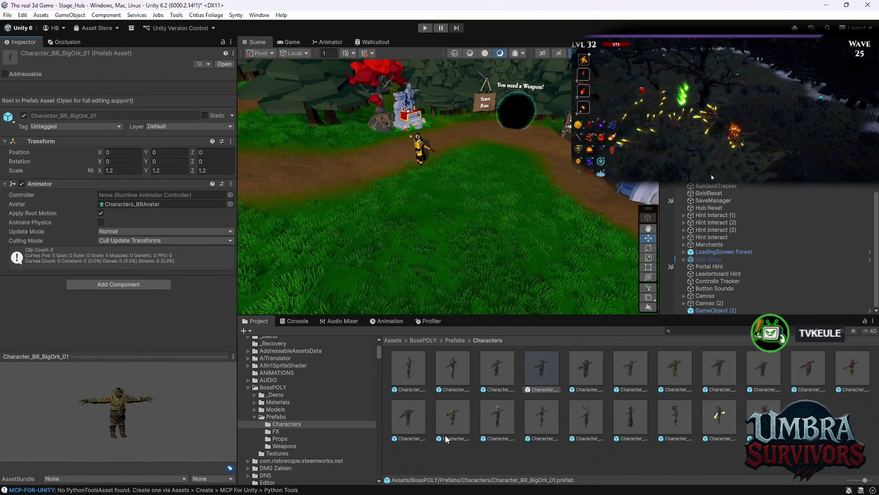
- Step through the character prefabs, then open Character_BR_MechanicalGolem_01 in Prefab Mode
key("Down")
key("Left")
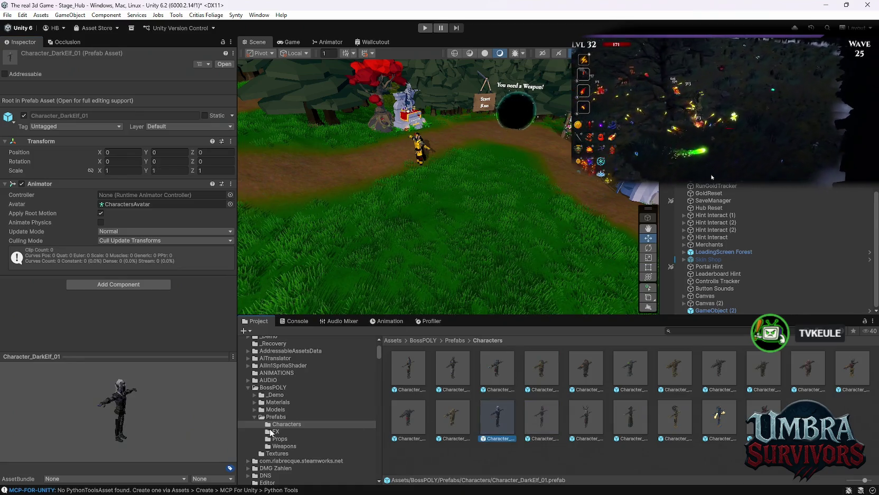
key("Left")
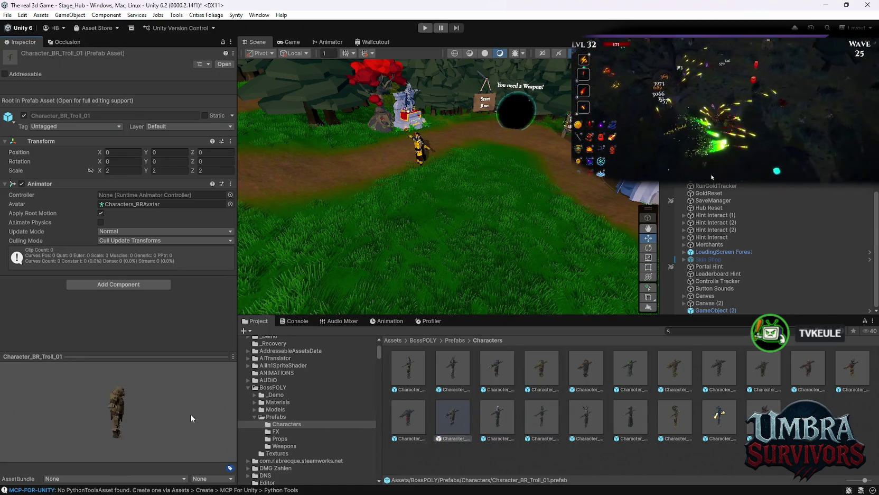
key("Left")
key("Right")
key("Right")
key("Right")
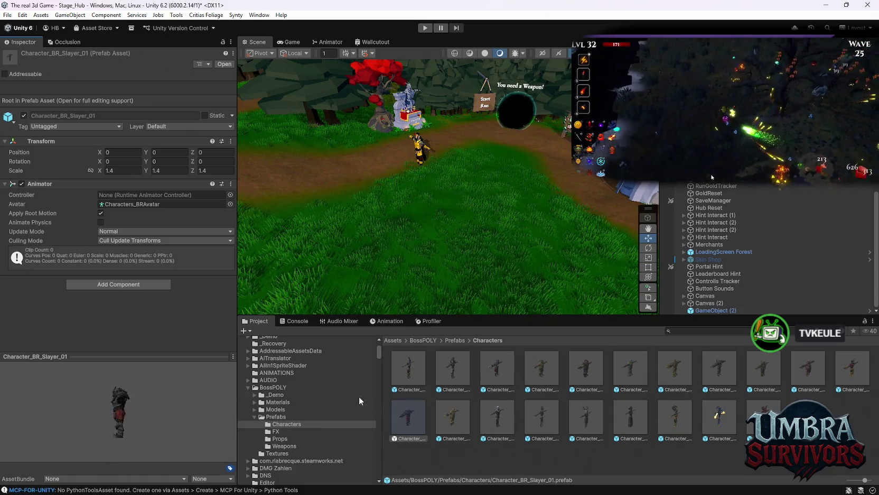
key("Right")
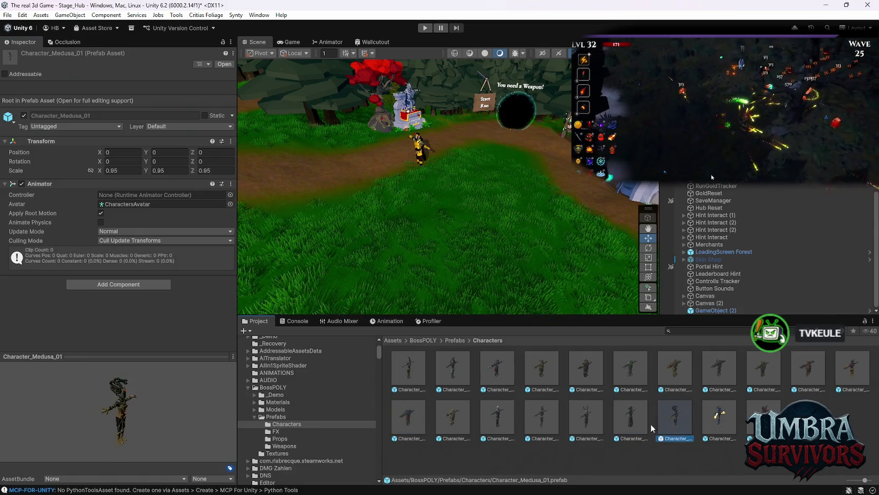
key("Right")
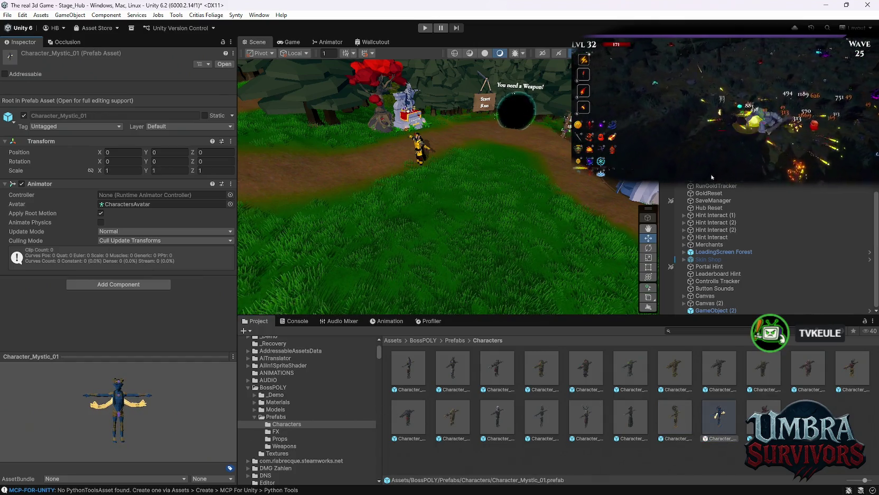
key("Right")
key("Up")
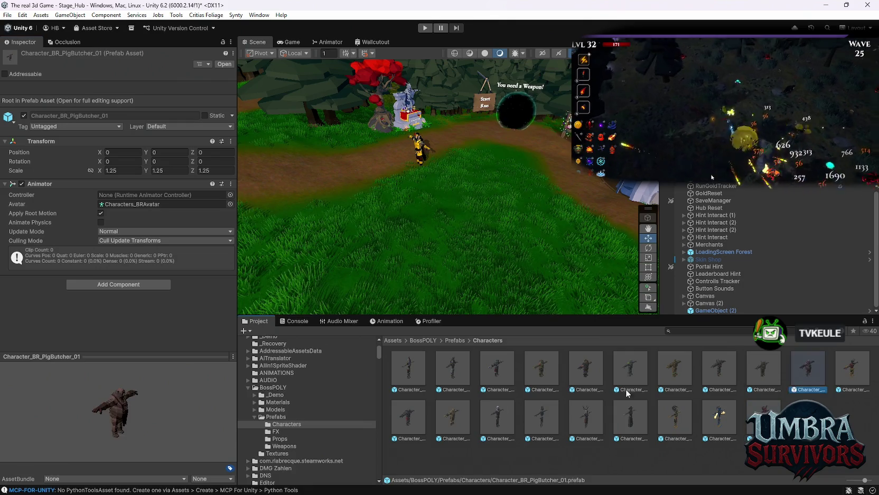
key("Right")
key("Right")
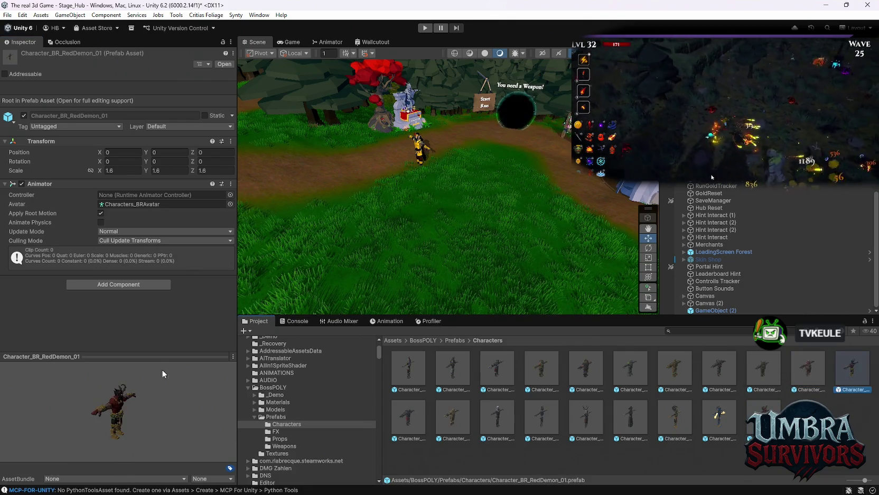
left_click(734, 377)
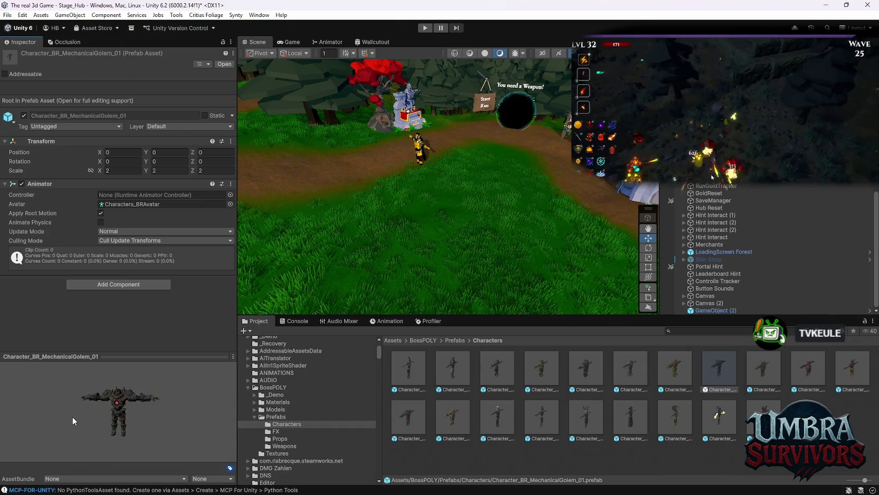
double_click(725, 365)
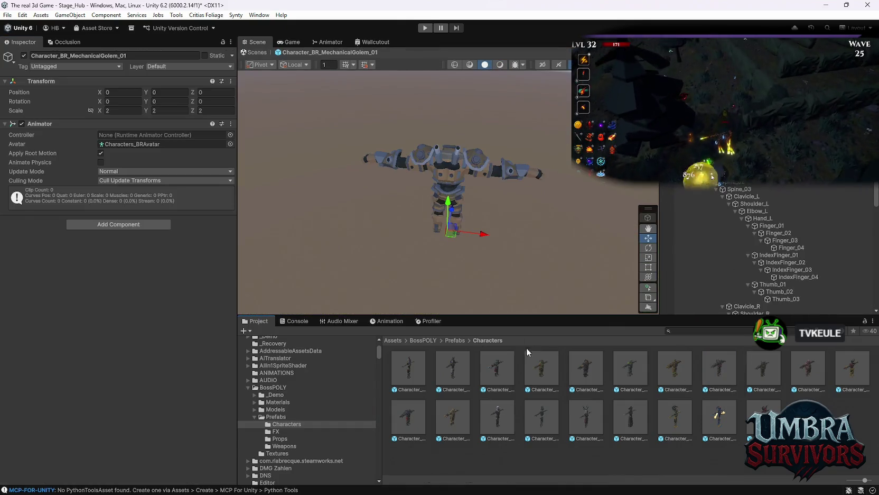
scroll(465, 195, "up", 5)
mouse_move(457, 196)
left_mouse_down()
mouse_move(429, 206)
mouse_move(493, 239)
mouse_move(429, 225)
left_mouse_up()
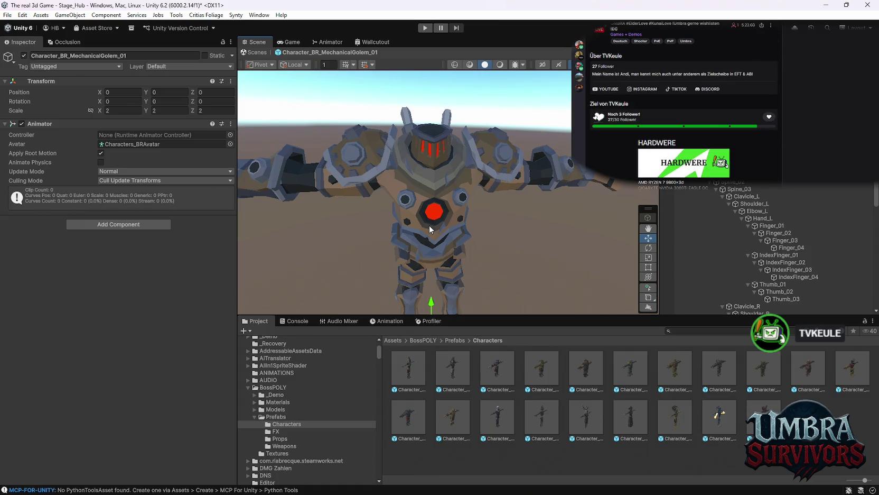
mouse_move(469, 226)
left_mouse_down()
mouse_move(561, 228)
mouse_move(486, 227)
mouse_move(470, 206)
mouse_move(494, 191)
mouse_move(418, 197)
mouse_move(423, 182)
mouse_move(388, 201)
mouse_move(524, 181)
mouse_move(392, 274)
mouse_move(443, 203)
left_mouse_up()
scroll(426, 173, "up", 5)
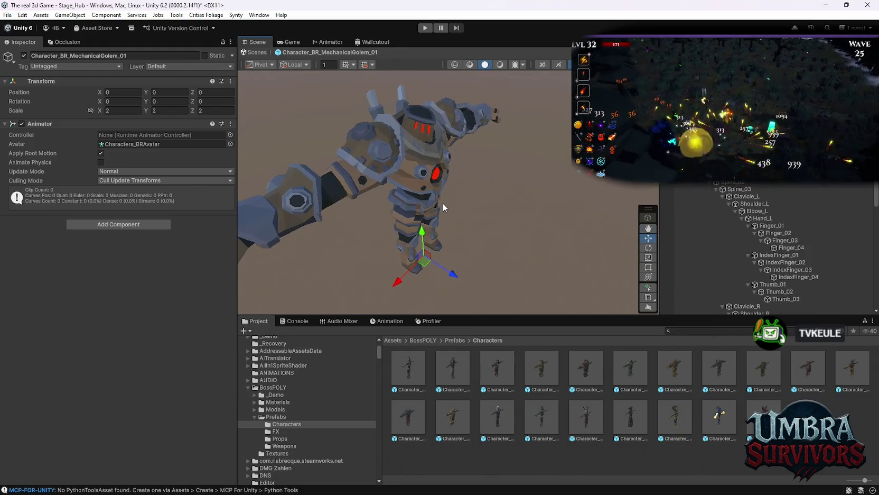
mouse_move(483, 178)
left_mouse_down()
mouse_move(374, 179)
mouse_move(426, 187)
mouse_move(491, 249)
mouse_move(461, 150)
mouse_move(433, 141)
mouse_move(411, 107)
mouse_move(464, 184)
mouse_move(492, 182)
mouse_move(403, 228)
left_mouse_up()
scroll(417, 202, "down", 3)
scroll(410, 107, "down", 3)
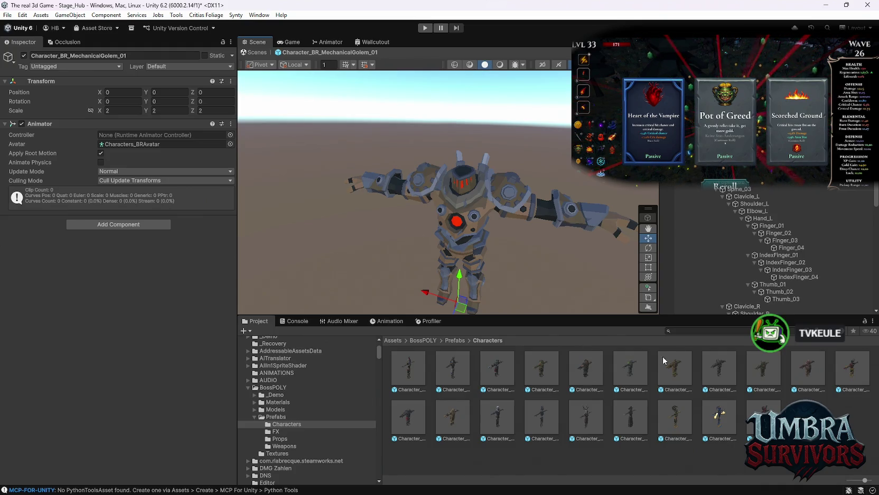
left_click(698, 329)
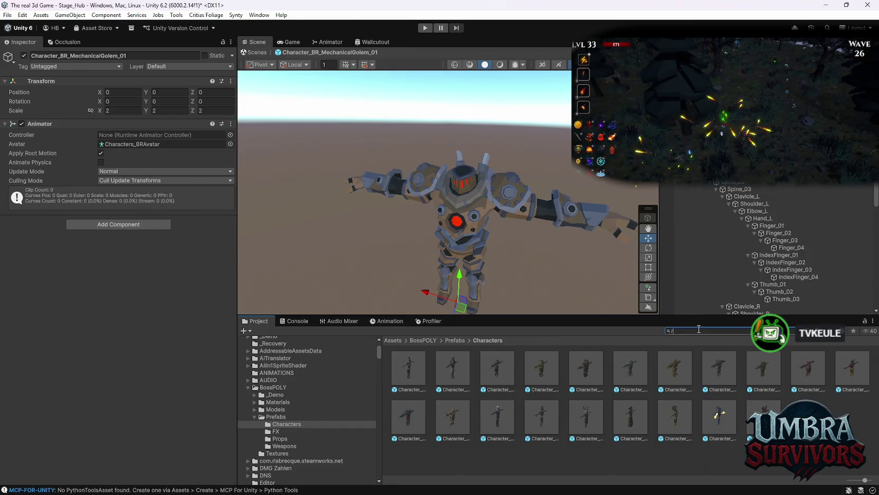
- Find RarityRollData, set its Gold Gain Mult Min to 1.05, and exit back to Stage_Hub
type("rarit")
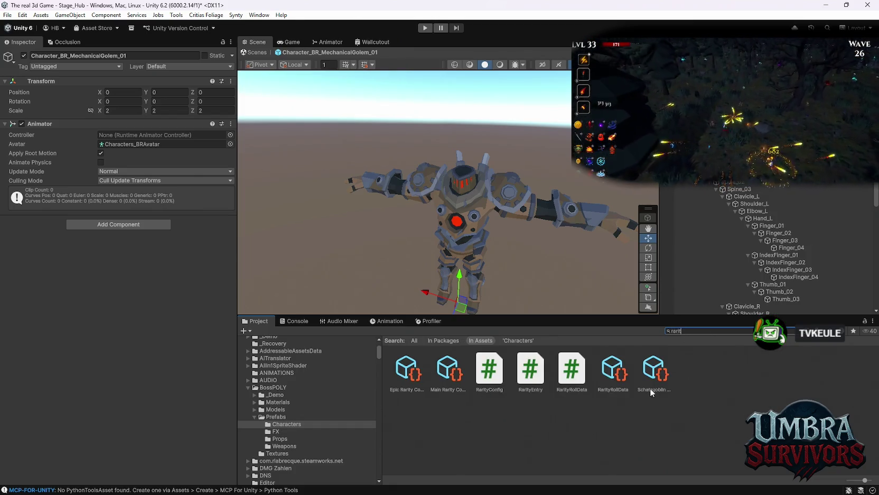
left_click(613, 370)
scroll(150, 222, "down", 5)
scroll(153, 232, "down", 10)
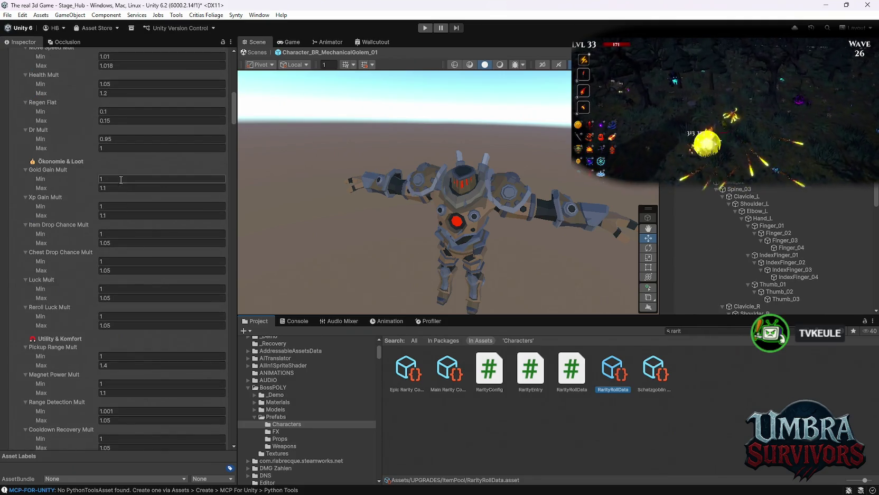
left_click(118, 180)
type("1")
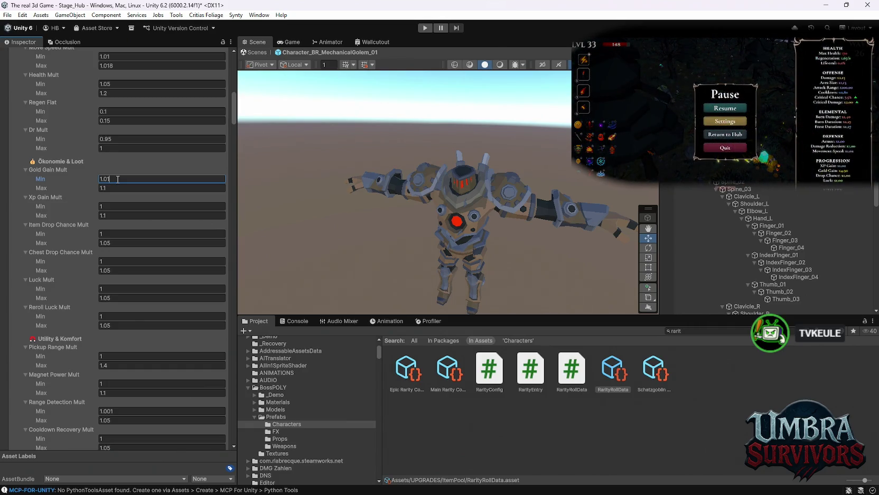
key("BackSpace")
type("5")
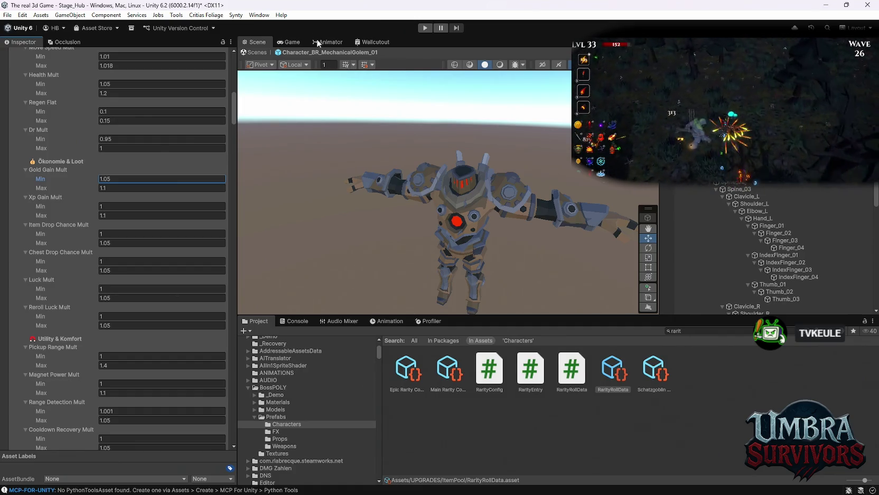
left_click(253, 52)
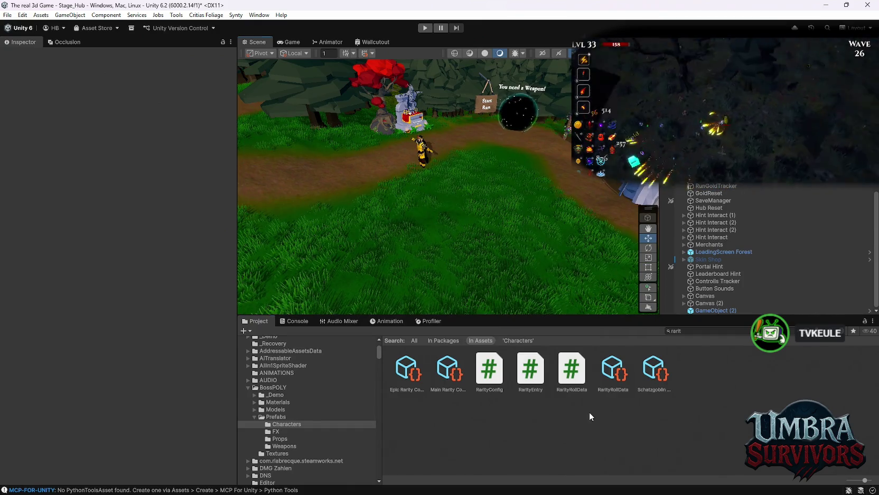
- Clear the console log, then return to the Project window's UPGRADES/ItemPool/Gift Wurf folders
left_click(304, 322)
left_click(247, 331)
left_click(246, 322)
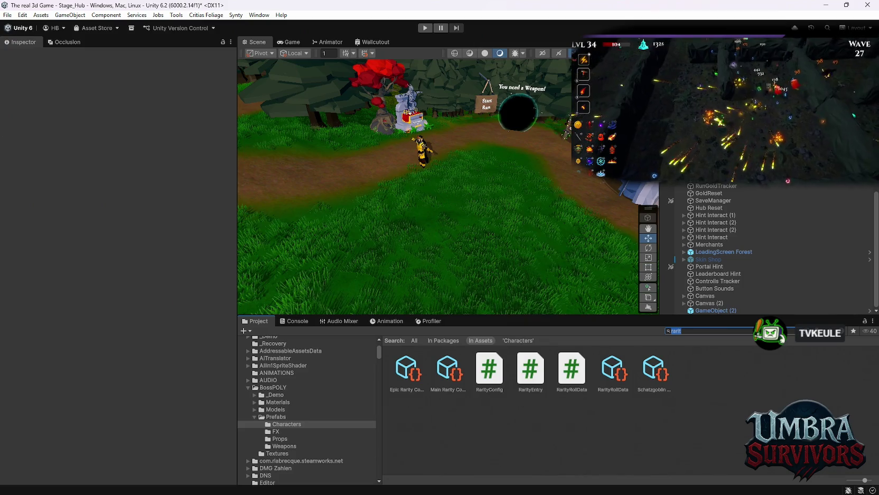
scroll(370, 383, "down", 15)
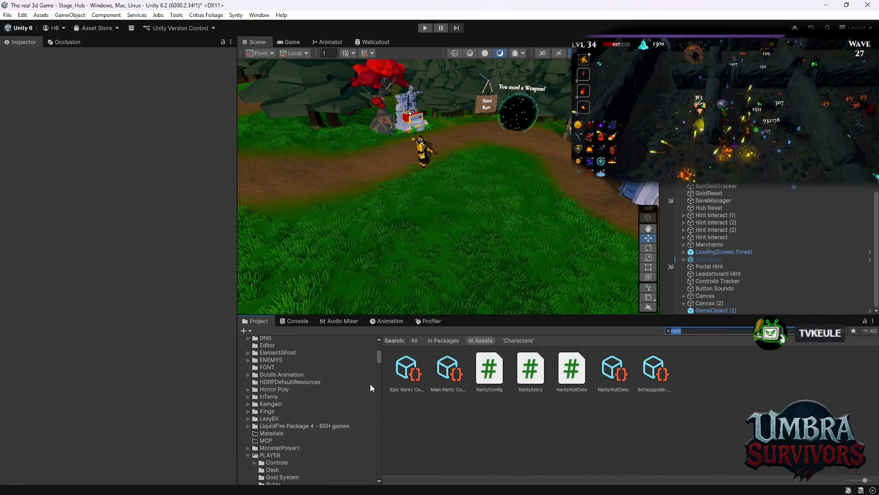
scroll(341, 429, "up", 5)
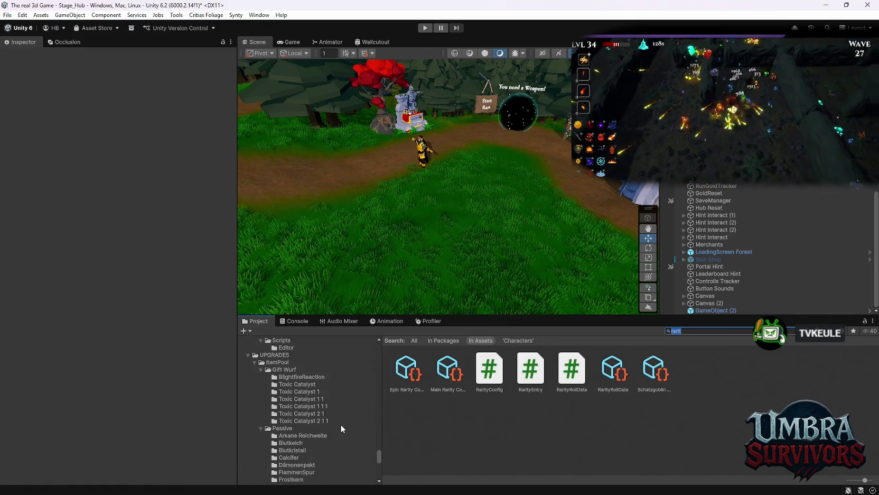
- Check the Toxic Catalyst 1 folder's contents, including its Corrosive Burst script
left_click(290, 386)
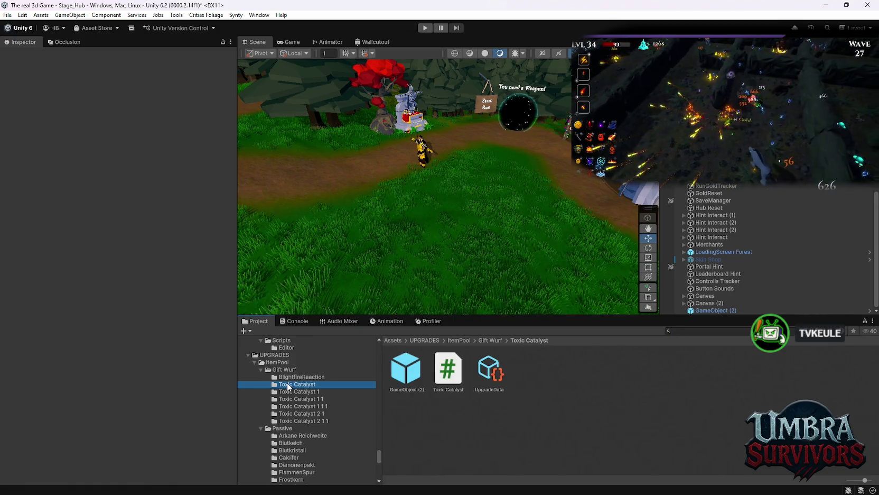
left_click(443, 378)
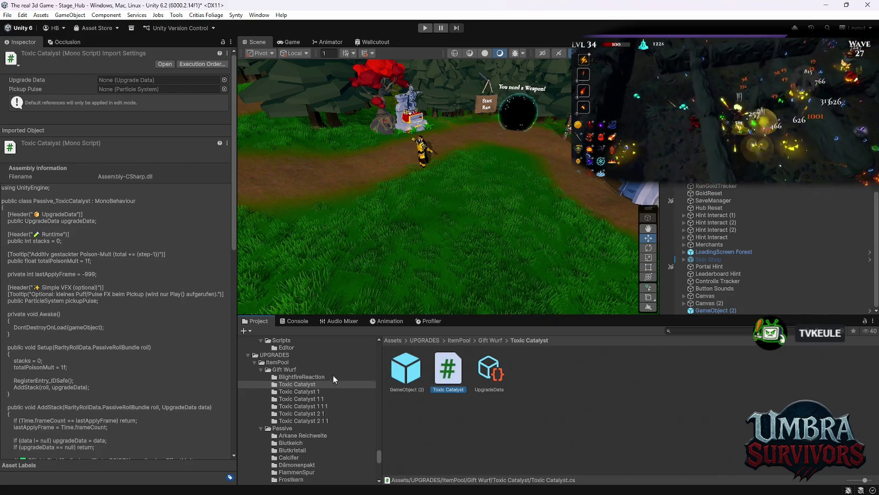
left_click(300, 392)
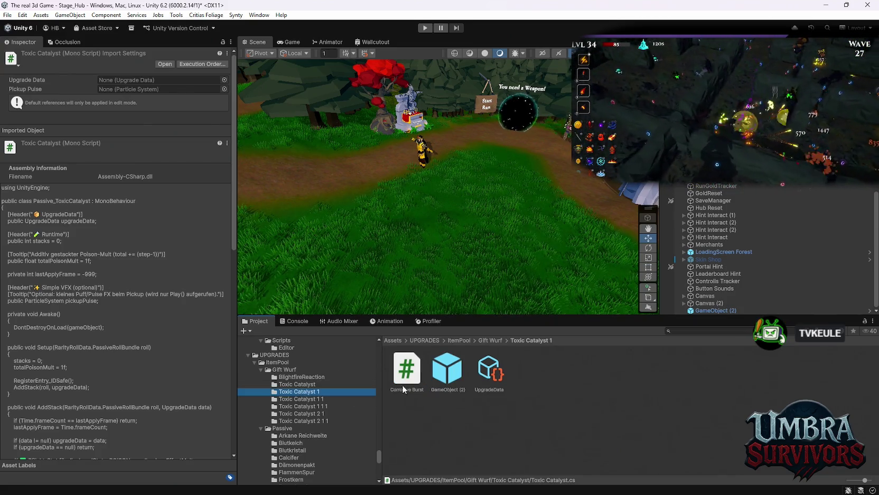
right_click(298, 392)
left_click(405, 403)
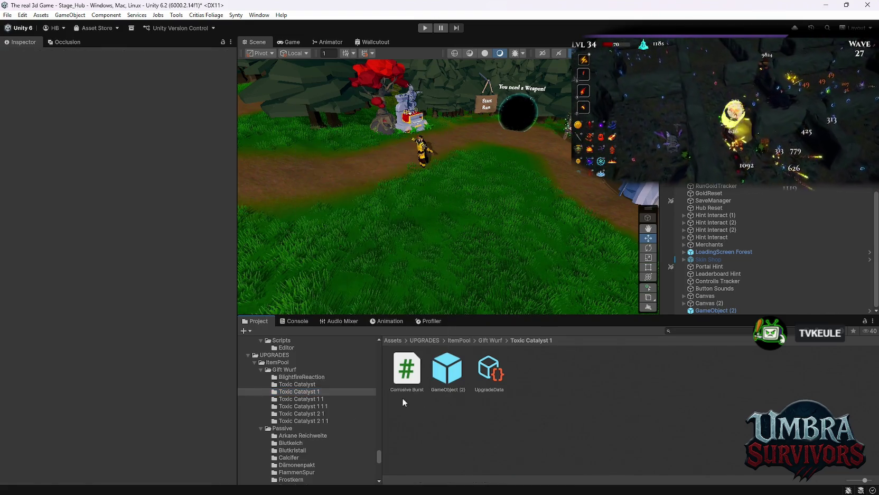
right_click(405, 380)
left_click(426, 141)
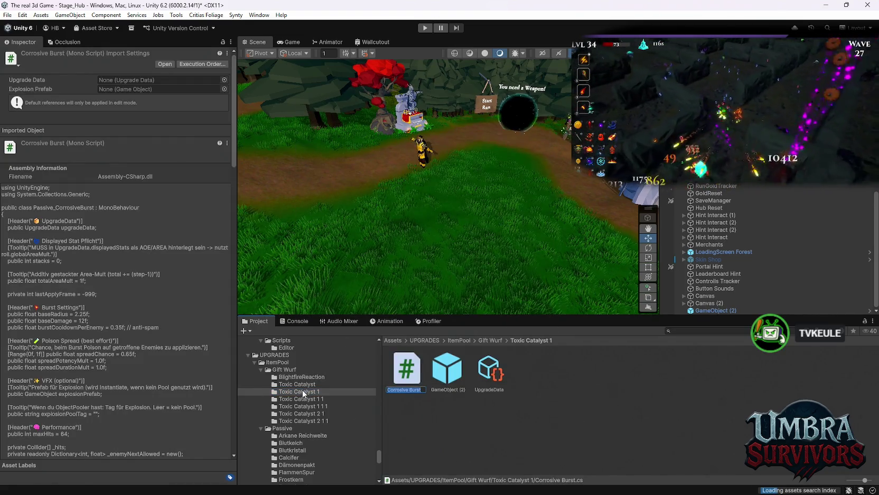
- Rename the Toxic Catalyst 1 folder to Corrosive Burst
right_click(303, 392)
left_click(335, 154)
type("Corrosive Burst")
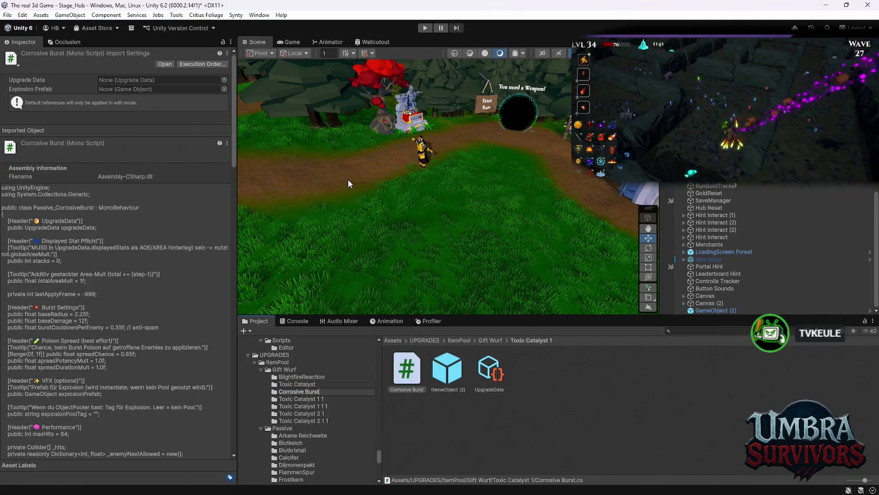
key("Return")
left_click(297, 399)
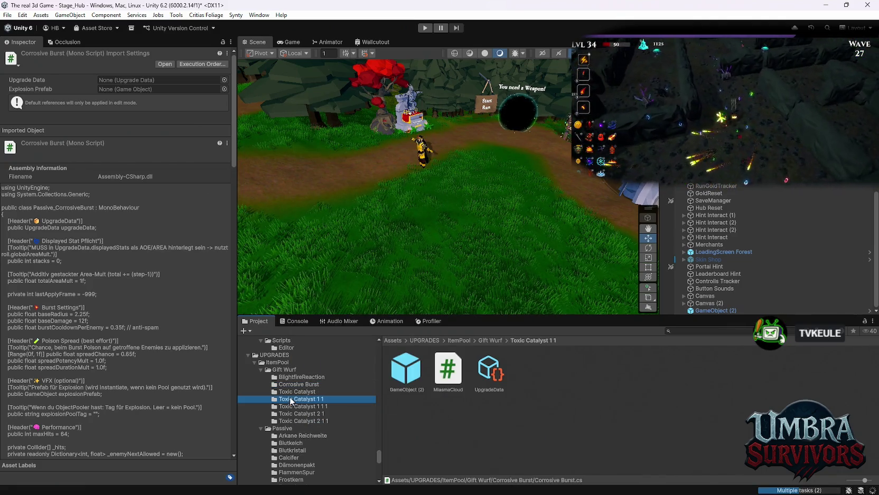
- Rename folder Toxic Catalyst 1 1 to MiasmaCloud, after its MiasmaCloud script
right_click(442, 375)
left_click(467, 140)
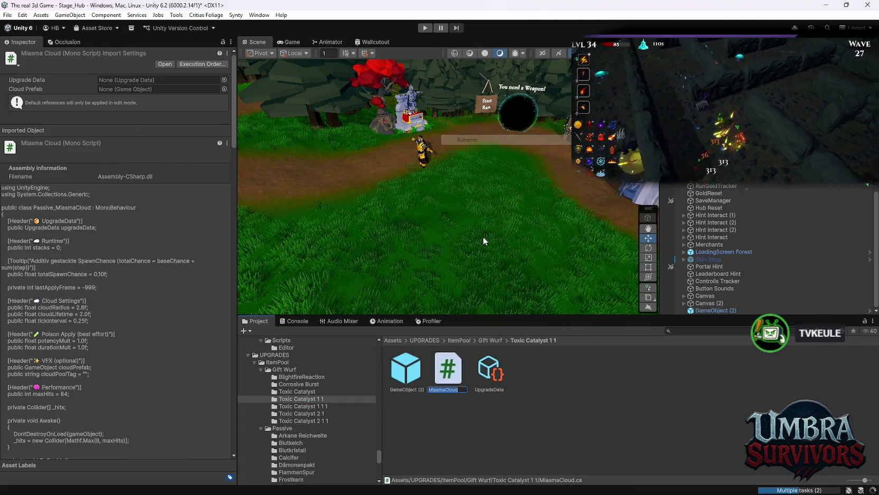
right_click(300, 399)
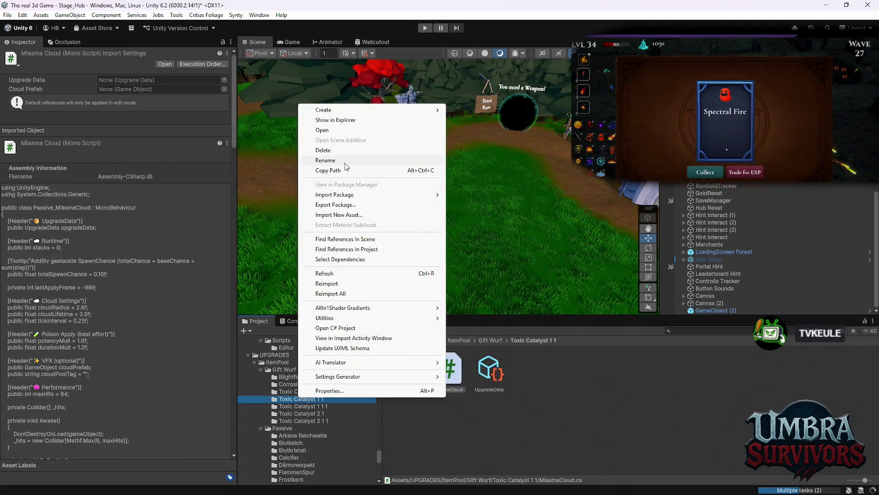
left_click(343, 161)
type("MiasmaCloud")
key("Return")
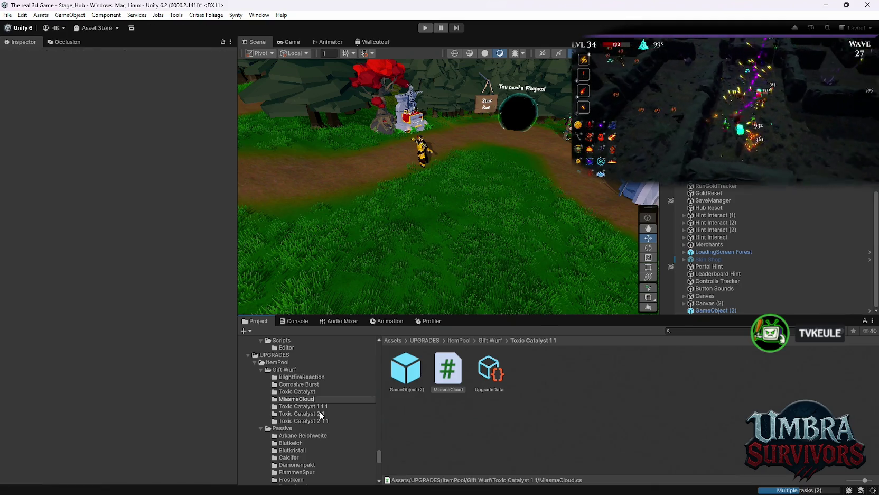
key("Return")
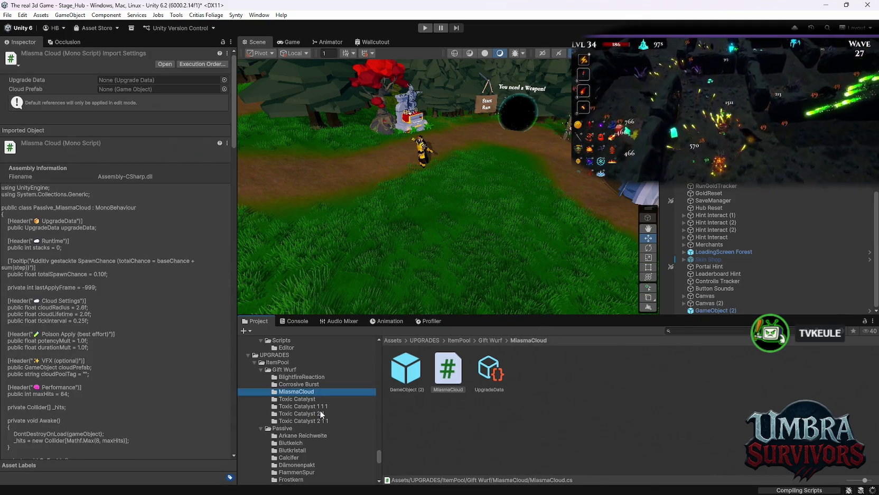
left_click(300, 400)
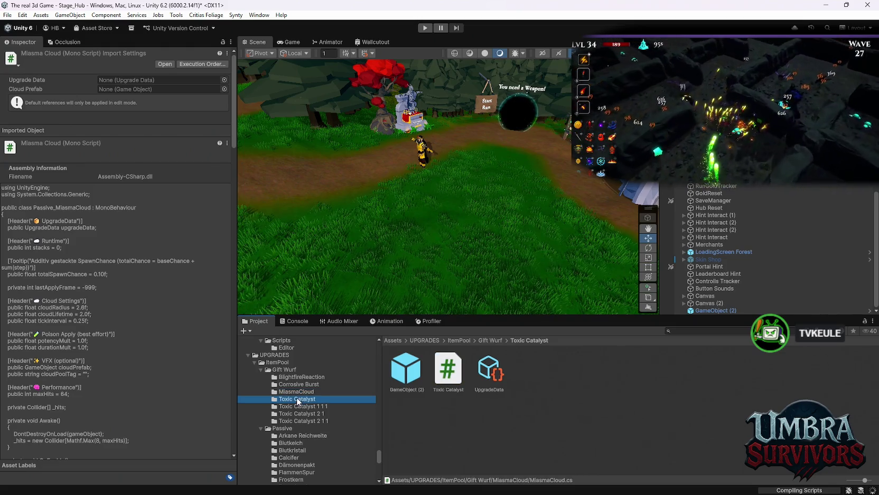
- Rename folder Toxic Catalyst 1 1 1 to Contagion, matching its Contagion script
left_click(306, 406)
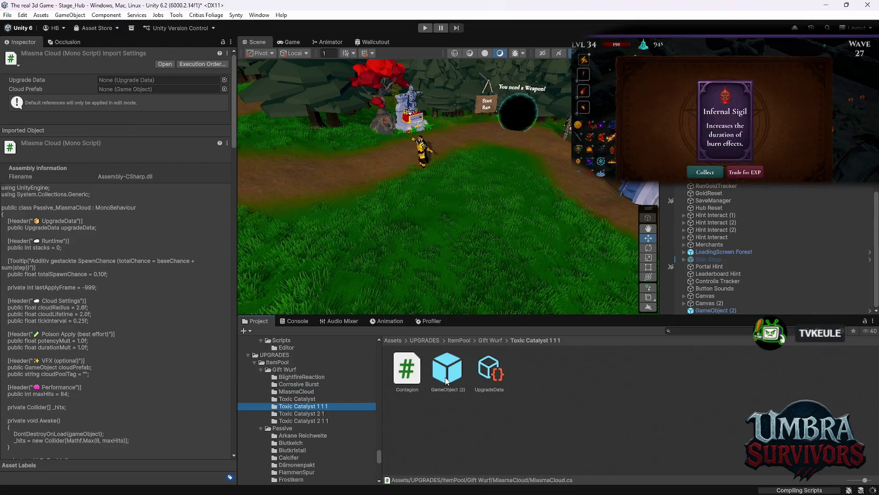
right_click(401, 372)
left_click(430, 129)
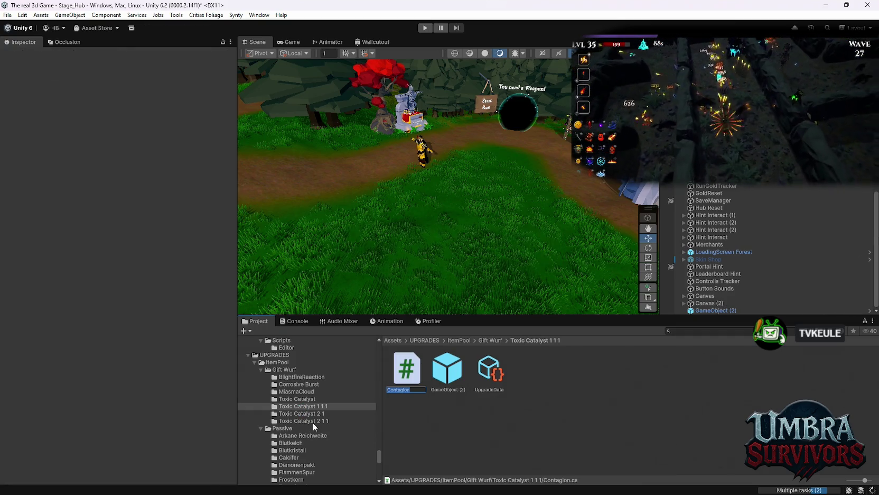
right_click(304, 407)
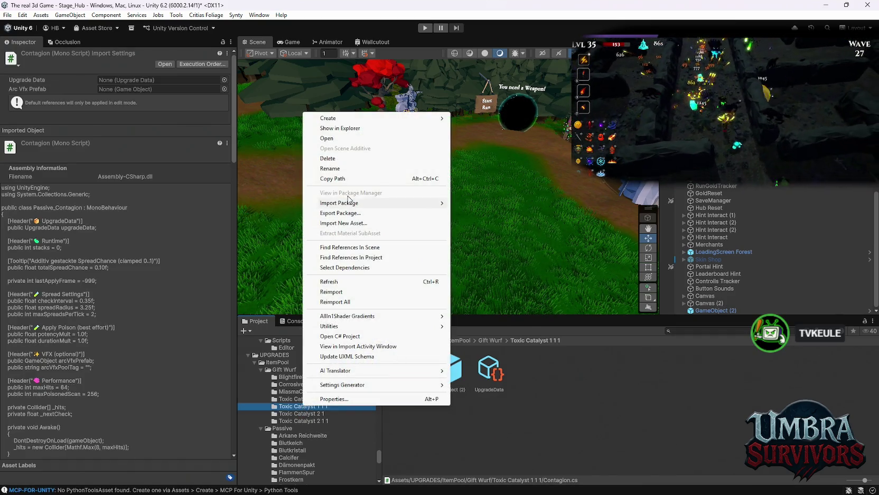
left_click(330, 168)
type("Contagion")
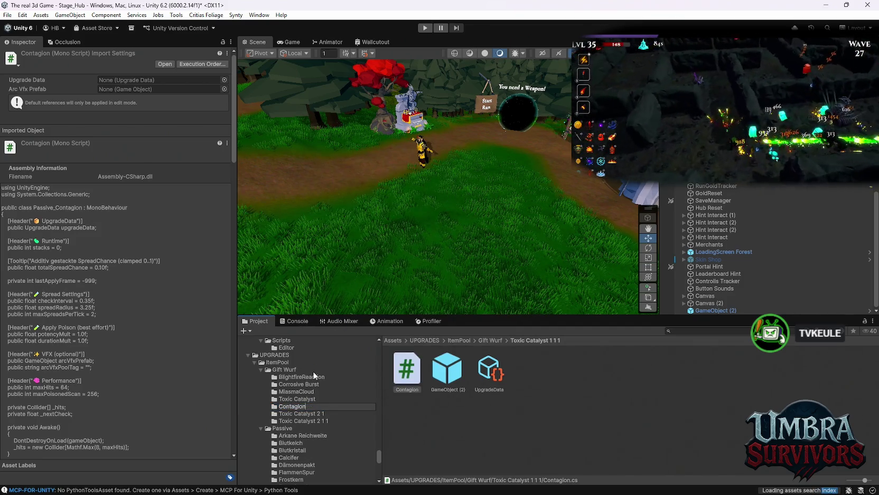
key("Return")
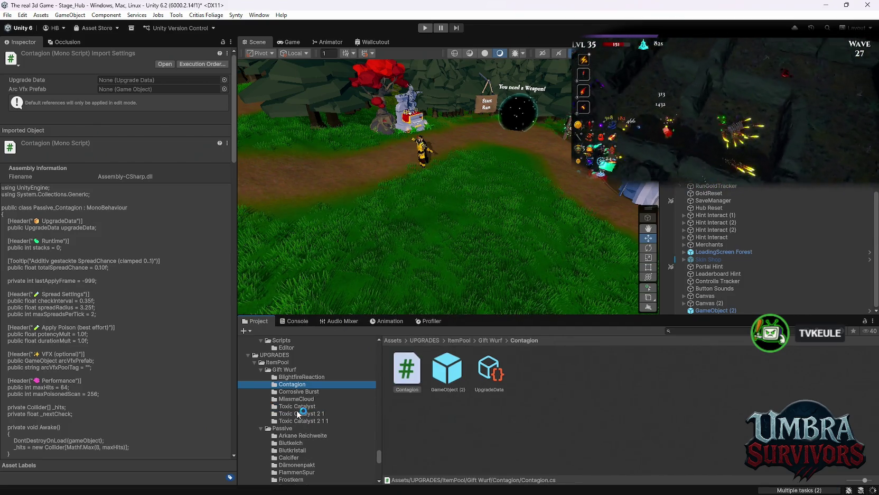
left_click(299, 413)
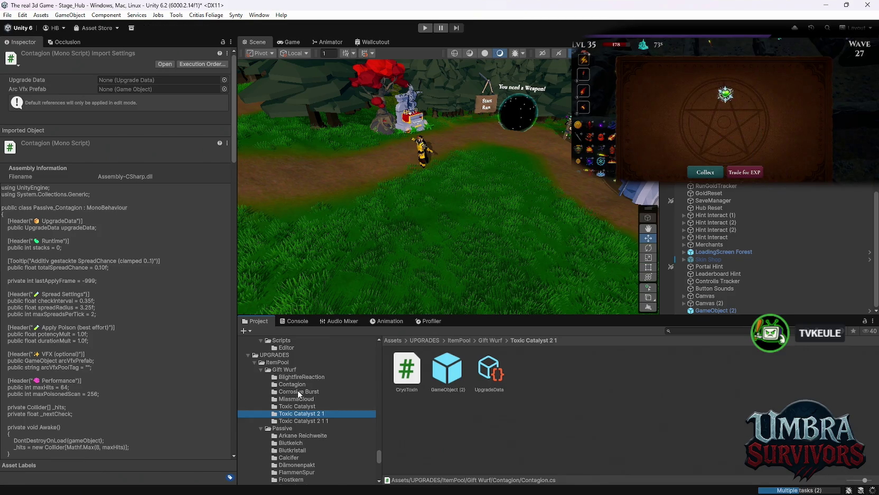
- Go back to the Toxic Catalyst 2 1 folder and check its CryoToxin script
key("Up")
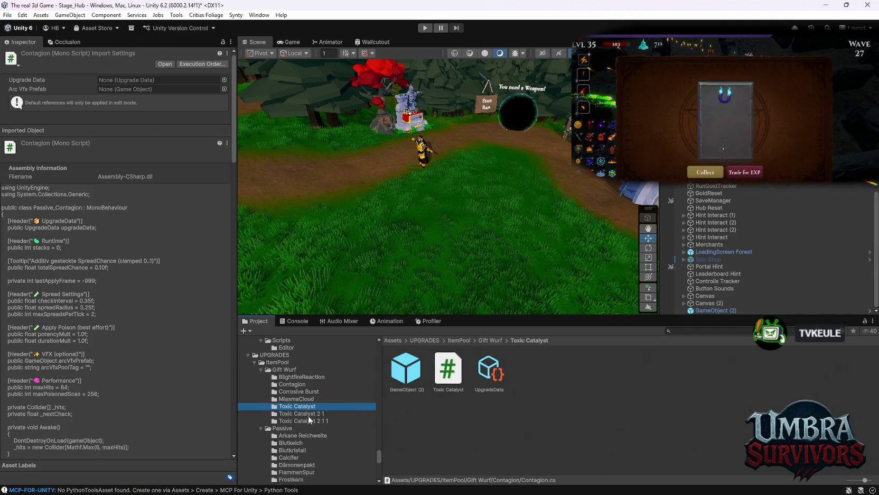
left_click(307, 414)
right_click(406, 390)
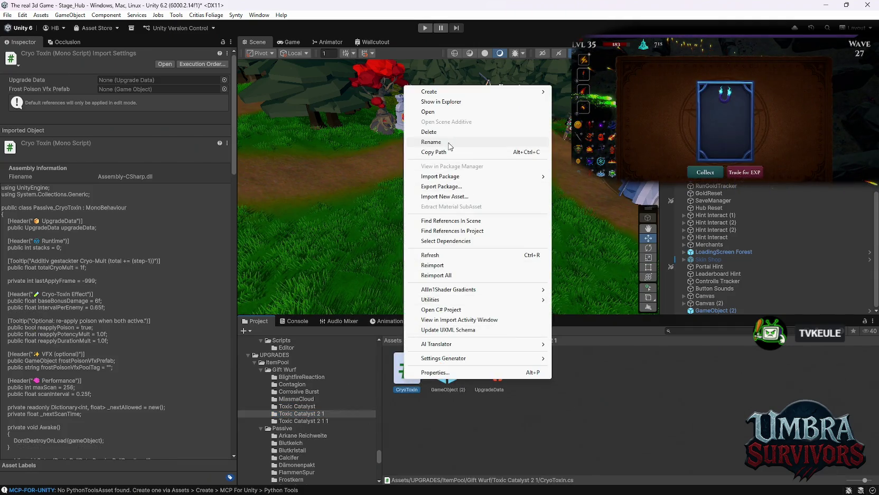
left_click(448, 152)
left_click(292, 407)
left_click(293, 413)
left_click(422, 374)
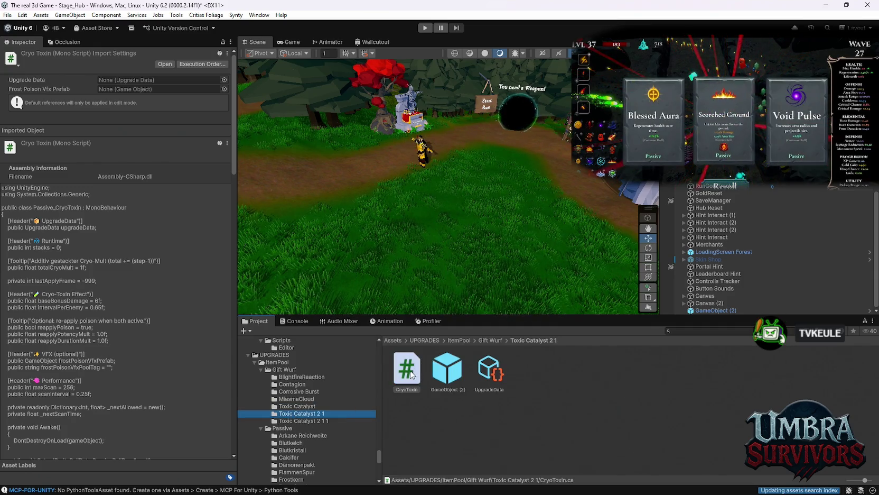
right_click(411, 373)
left_click(415, 418)
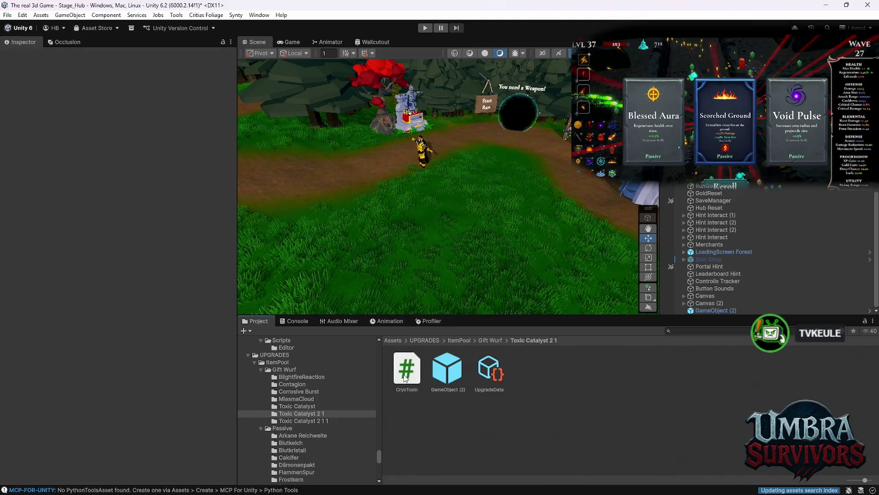
- Rename the Toxic Catalyst 2 1 folder to CryoToxin
right_click(304, 415)
left_click(334, 173)
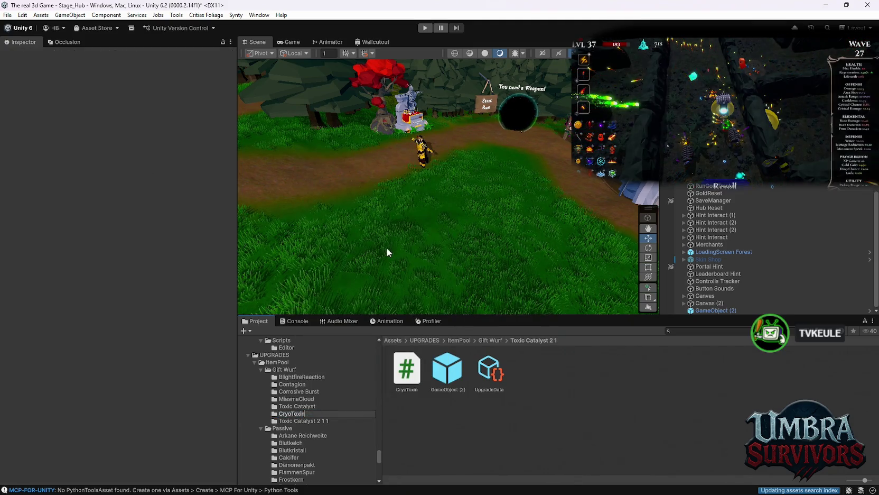
type("CryoToxin")
key("Return")
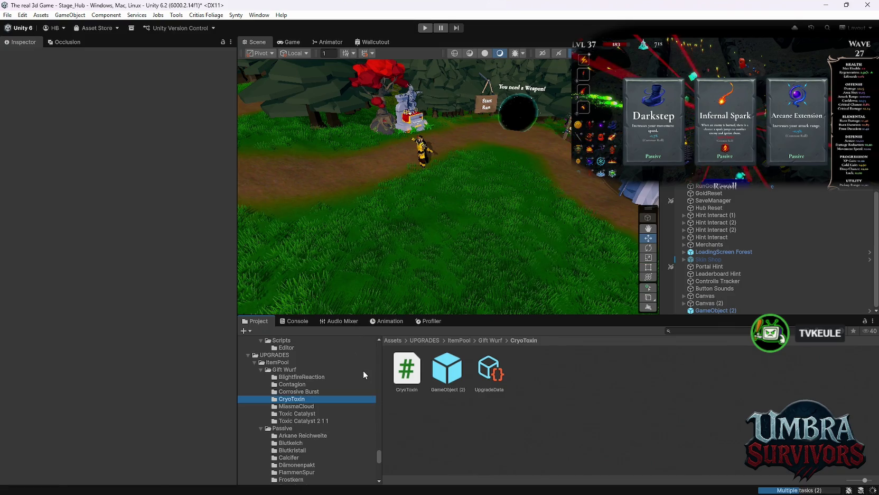
left_click(300, 419)
- Select the Toxic Catalyst 2 1 1 folder holding AntidoteSiphon and put its name into edit mode
right_click(406, 370)
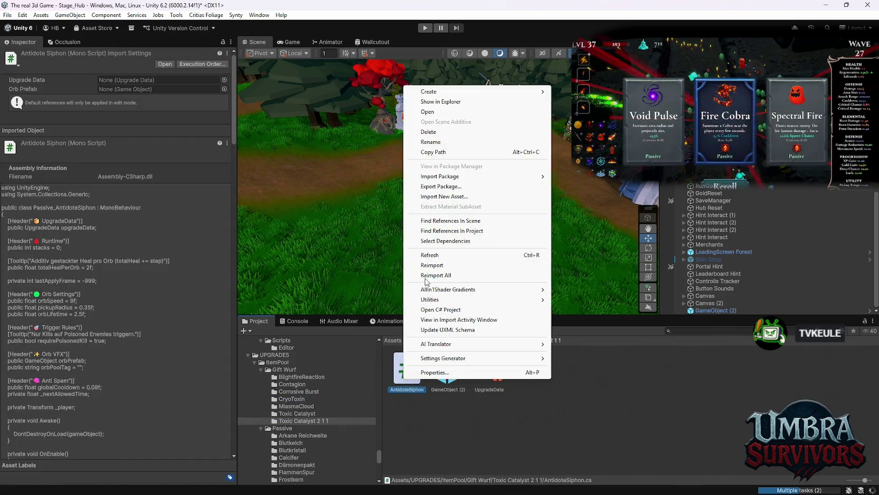
key("Escape")
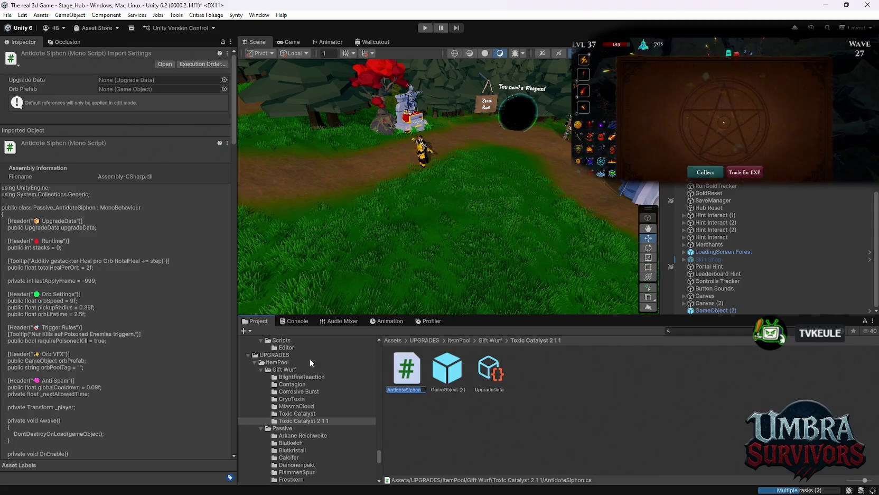
left_click(295, 406)
left_click(287, 422)
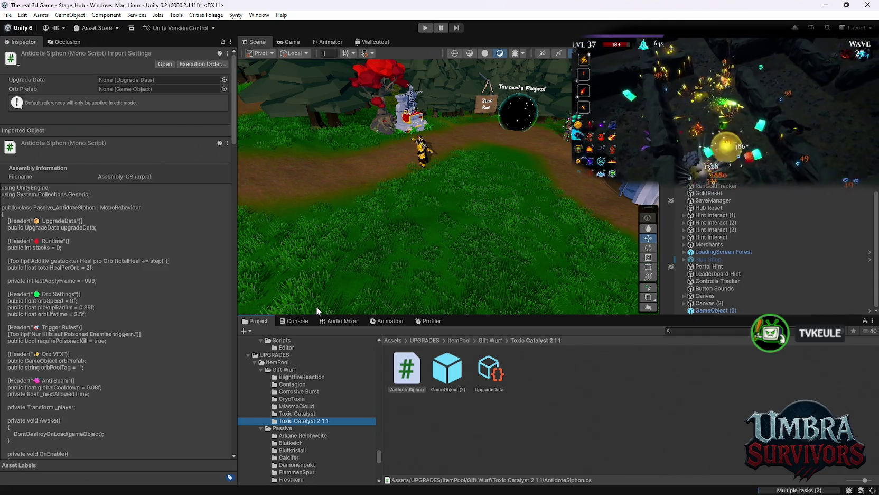
right_click(286, 421)
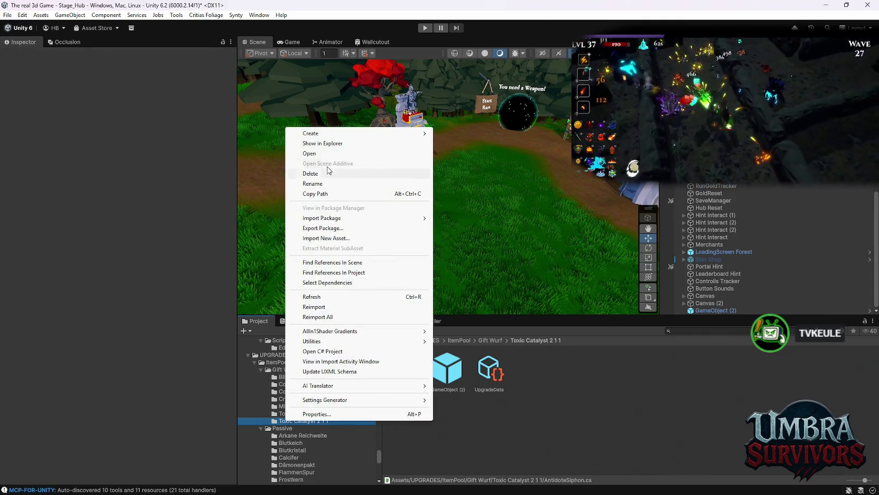
left_click(313, 184)
type("AntidoteSiphon")
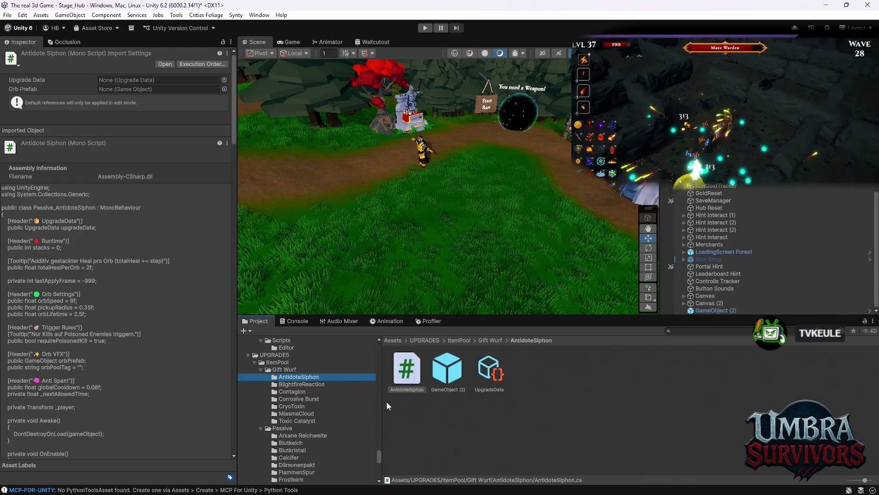
- Select the GameObject (2) prefab in the AntidoteSiphon folder to inspect it
left_click(437, 381)
- Assign UpgradeData to the Upgrade Data field and preview the AntidoteSiphon script code
left_click_drag(482, 377, 119, 186)
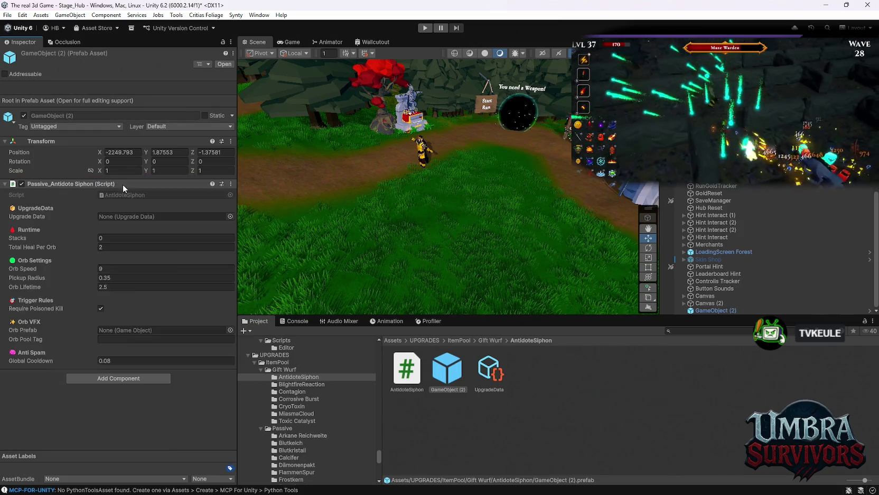
mouse_move(502, 376)
left_mouse_down()
mouse_move(127, 205)
mouse_move(129, 217)
left_mouse_up()
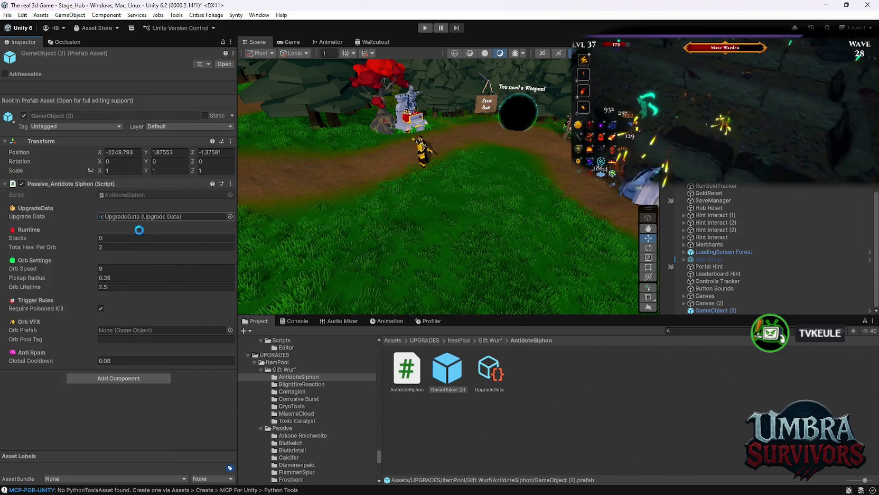
left_click(407, 375)
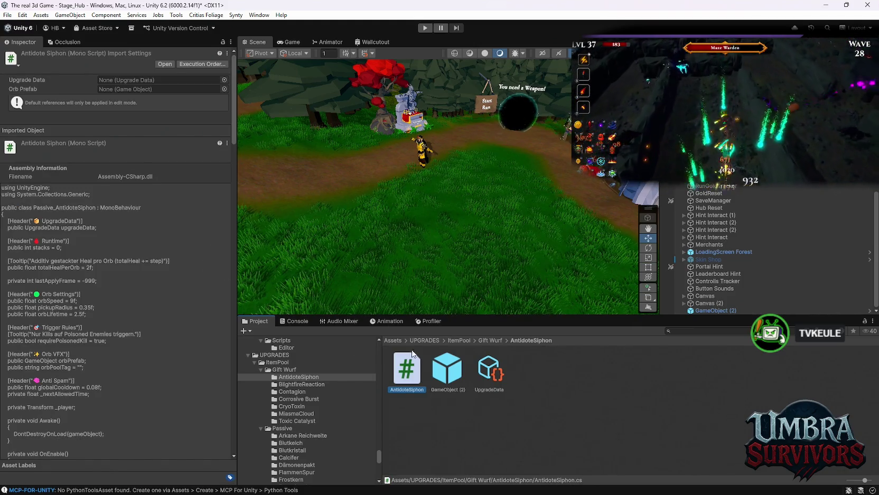
scroll(138, 334, "down", 3)
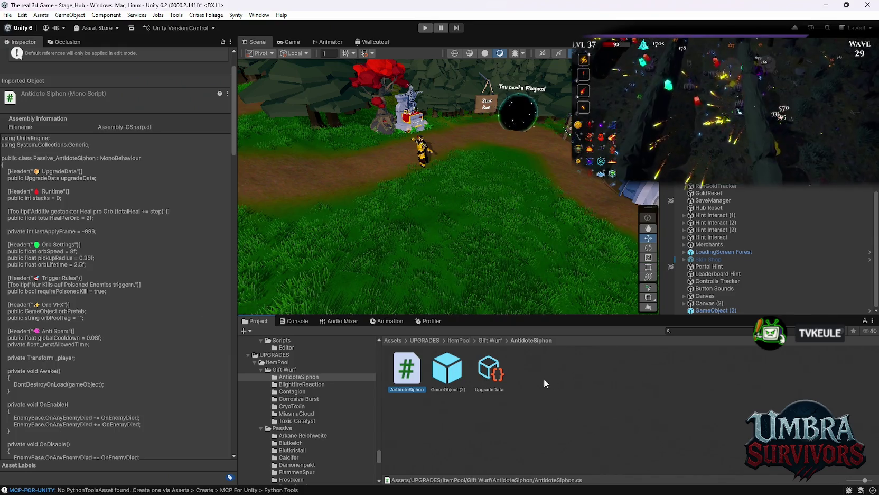
- Return to GameObject (2) to view its Passive_Antidote Siphon component settings
left_click(466, 381)
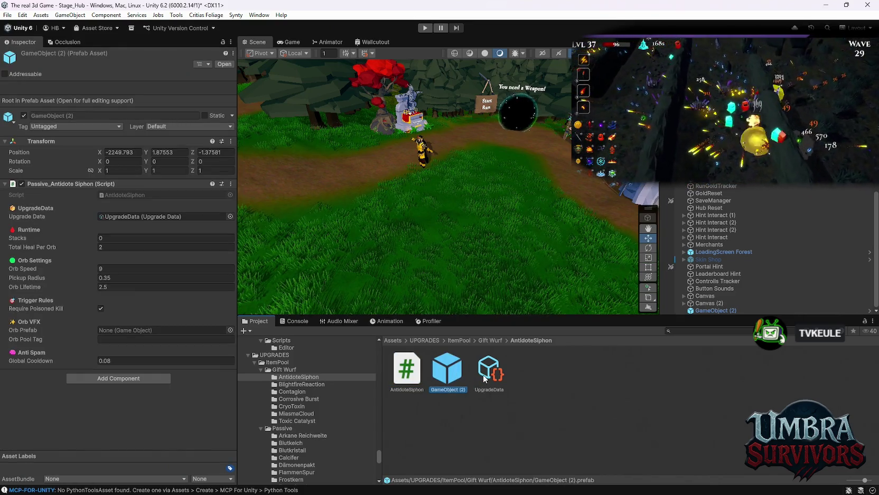
- Enter SiphonBall as the Orb Pool Tag on the Passive_Antidote Siphon component
mouse_move(52, 250)
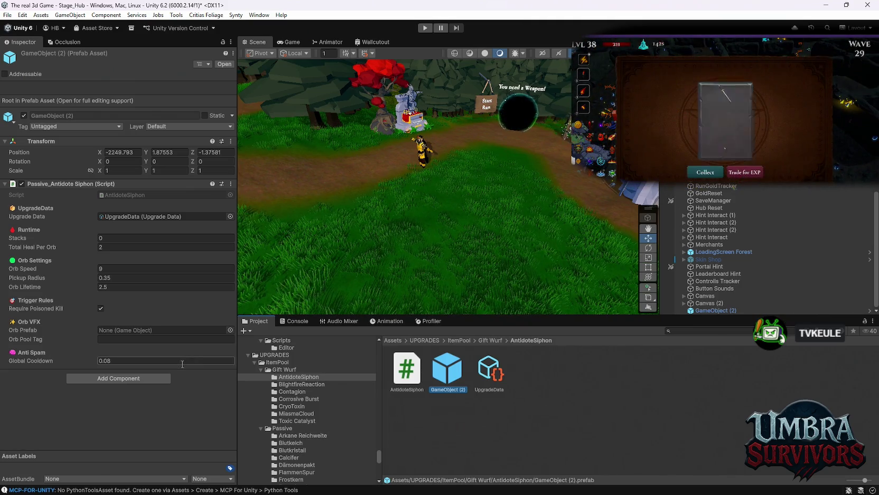
left_click(123, 341)
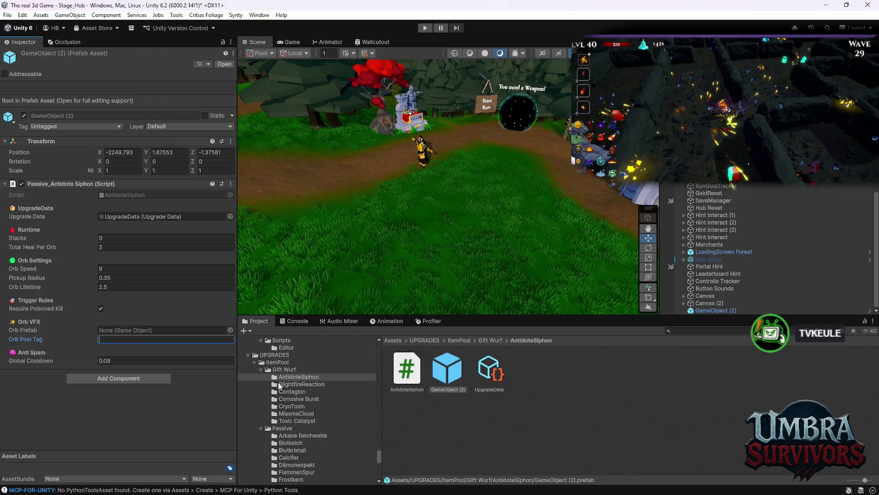
type("Siphon")
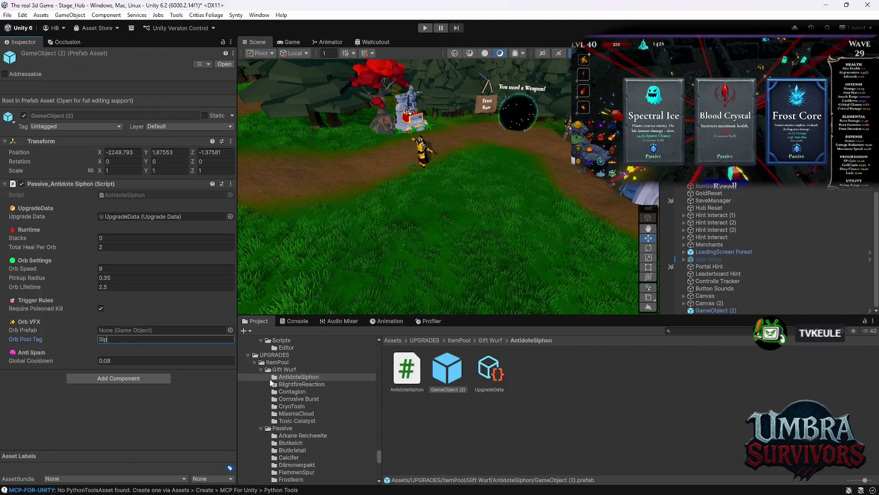
type("Ball")
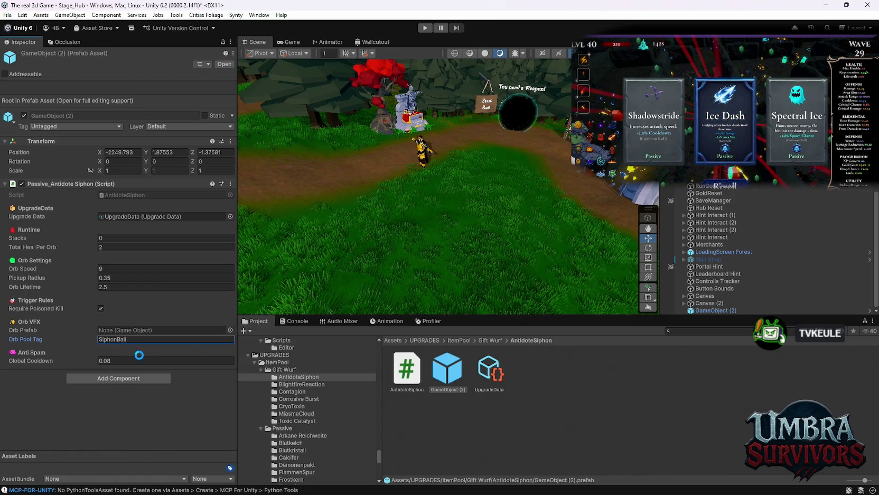
left_click(701, 332)
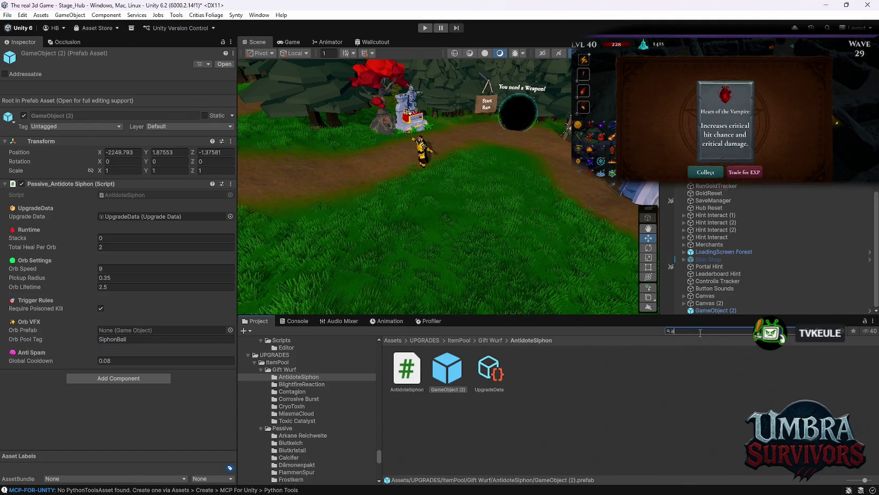
- Search the project for 'acid' and preview effects like AcidMissile, AcidFountain and AcidDrip
type("acid")
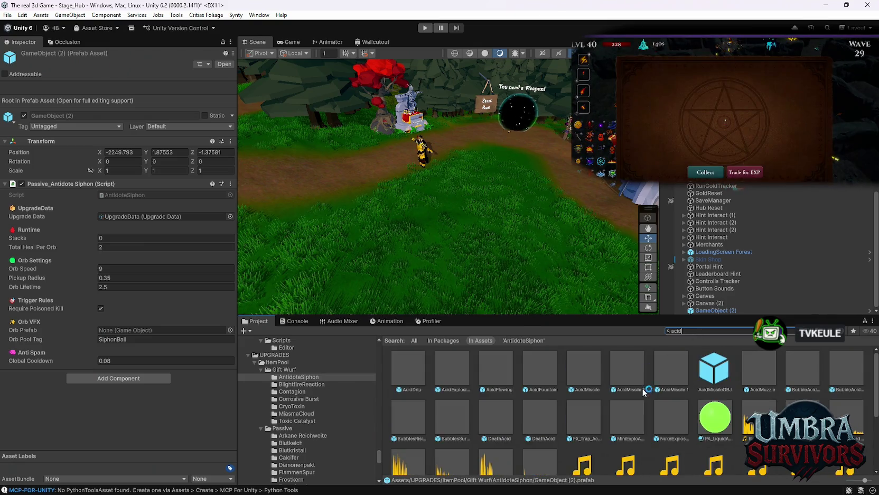
left_click(542, 420)
double_click(584, 420)
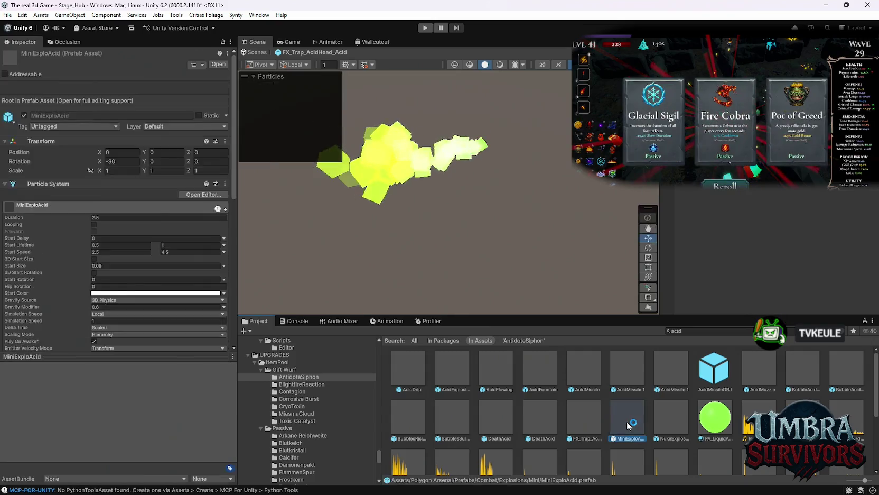
double_click(671, 418)
double_click(673, 366)
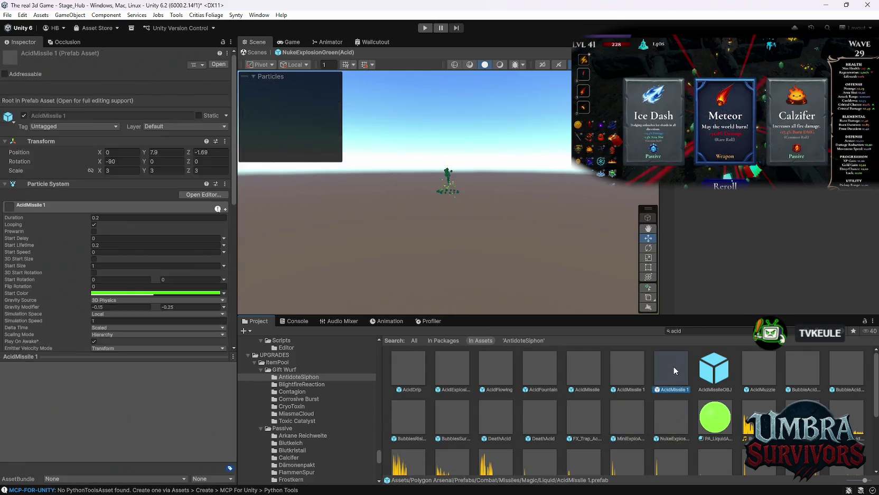
double_click(625, 373)
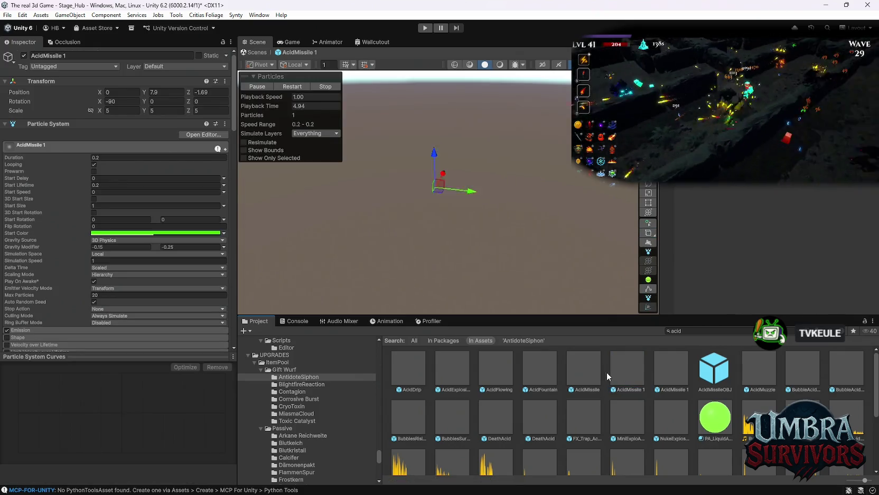
double_click(579, 371)
double_click(543, 370)
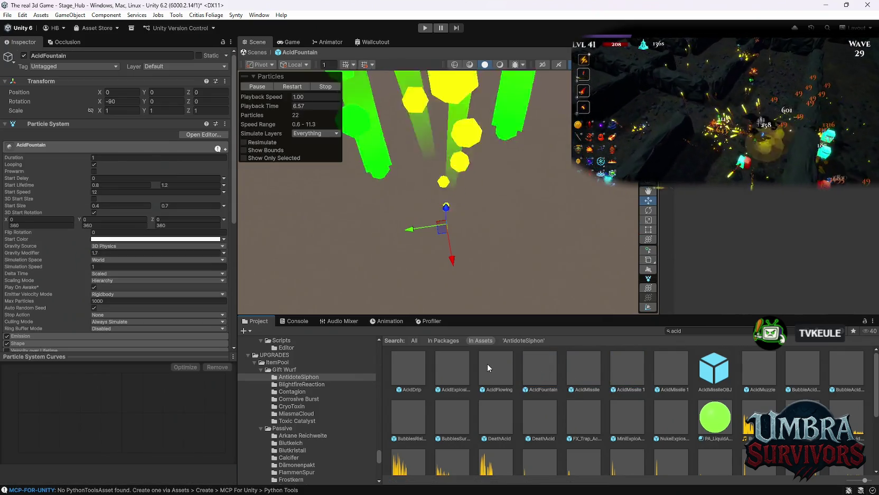
double_click(487, 363)
double_click(448, 365)
double_click(409, 366)
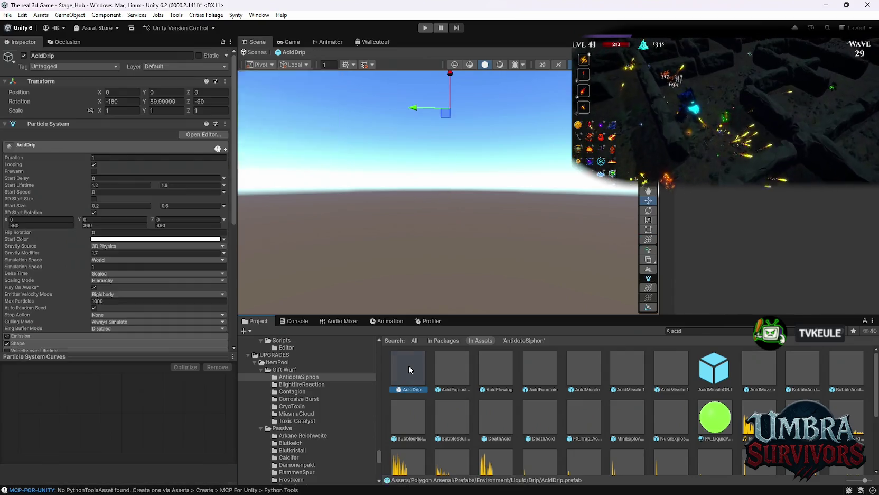
- Preview BubbleAcidExplosion and BubbleAcidTrail, then open the AcidFountain prefab again
left_click(816, 373)
double_click(817, 372)
double_click(840, 368)
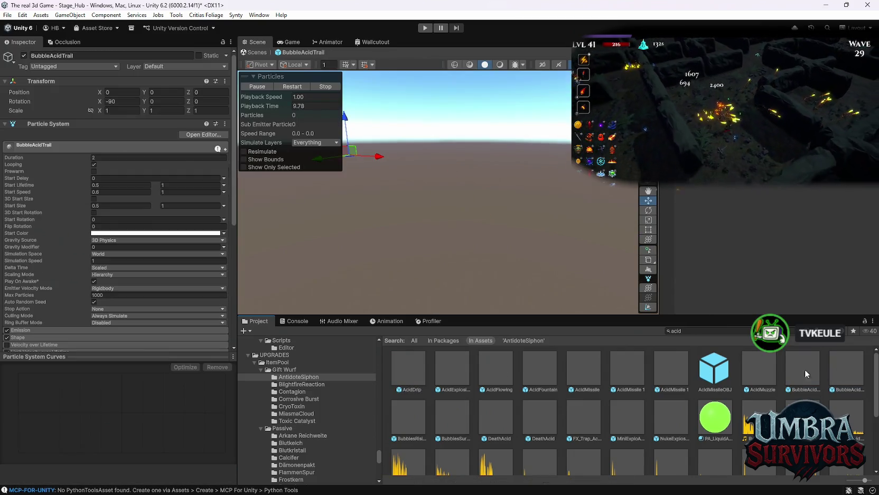
scroll(793, 385, "down", 5)
scroll(763, 406, "up", 5)
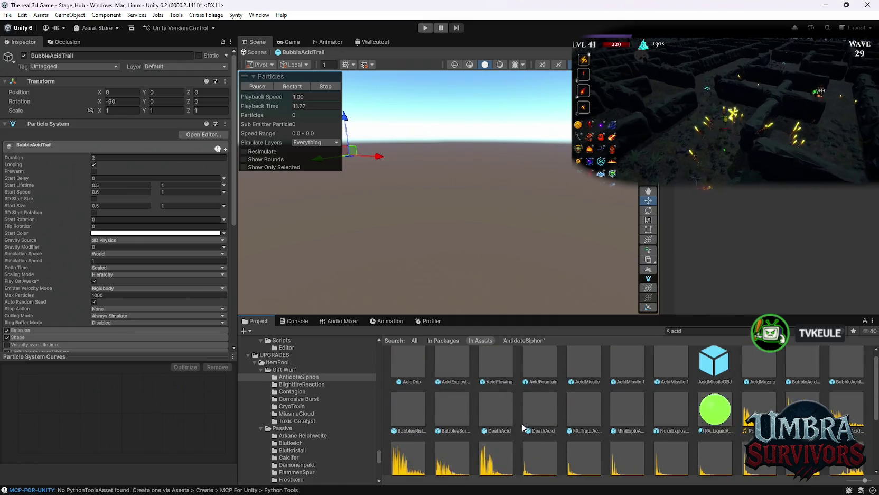
double_click(547, 363)
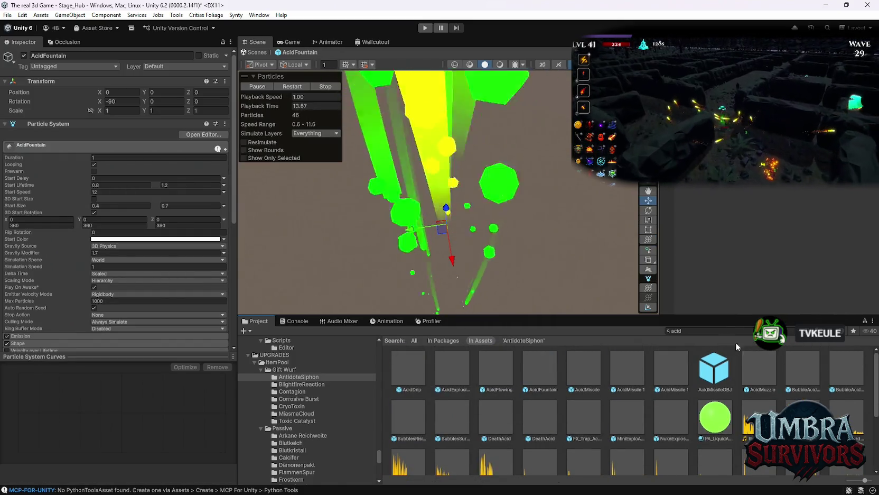
left_click(712, 331)
- Search the Project window for 'heal' and preview the FX_Pickup, Heal, FX_Healing, FX_Heal_01/02 and FX_Healing_Cirle_01 prefabs
type("heal")
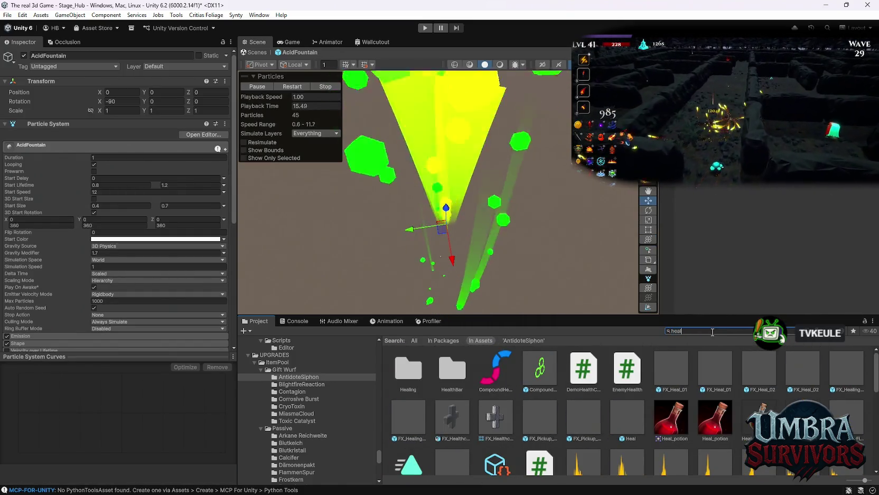
scroll(546, 397, "down", 2)
left_click(546, 397)
double_click(546, 396)
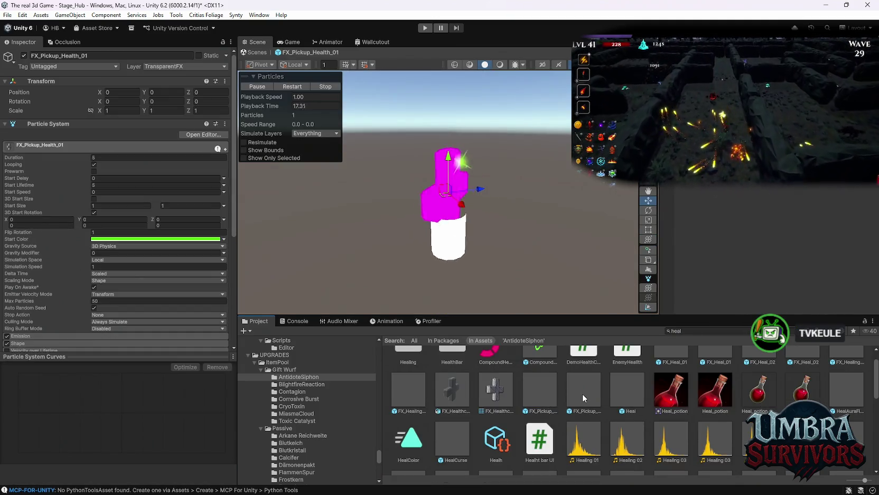
double_click(636, 395)
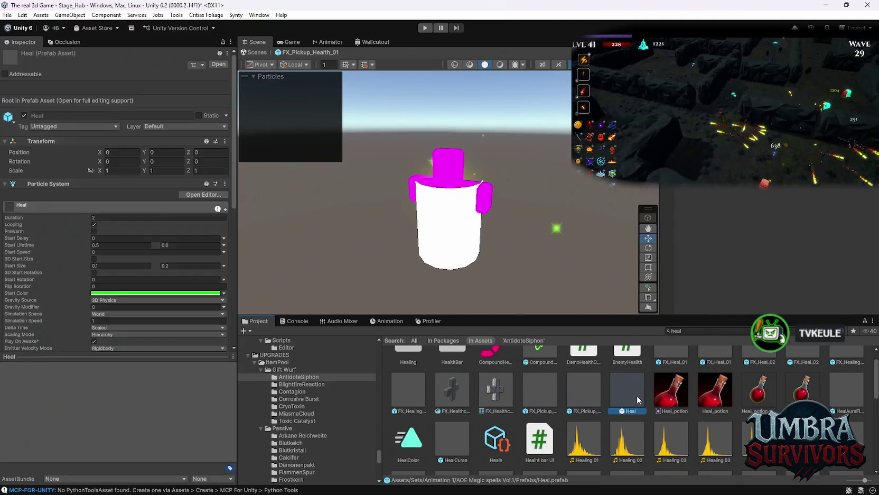
double_click(425, 393)
scroll(687, 380, "up", 1)
double_click(775, 365)
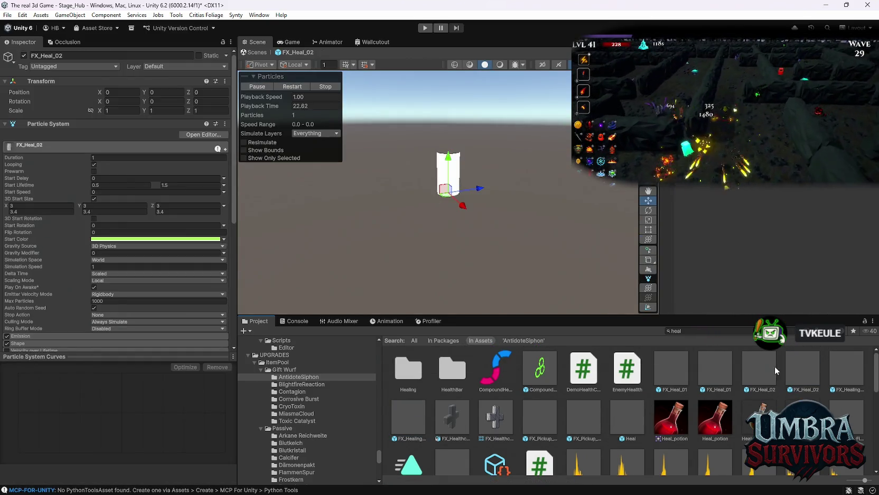
double_click(671, 370)
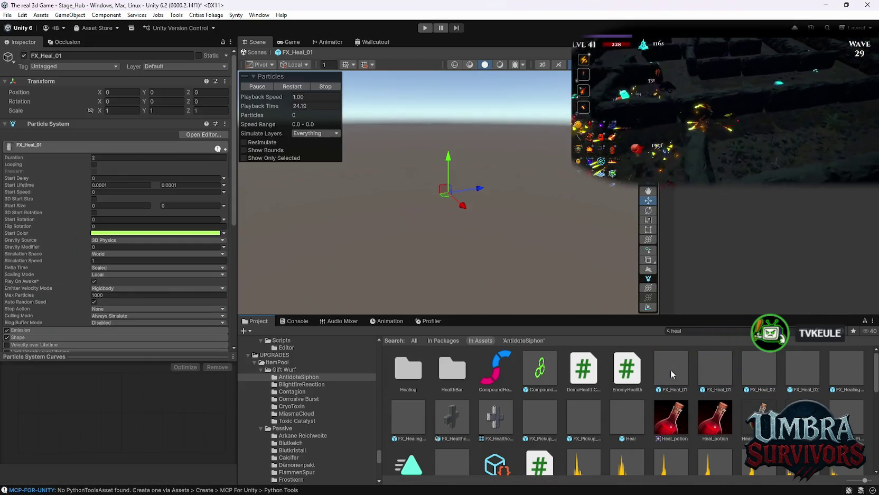
double_click(835, 369)
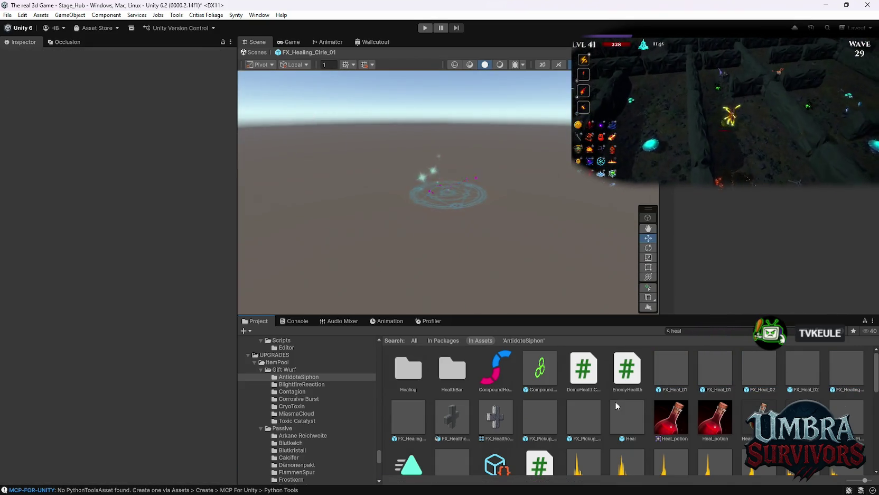
- Open the FX_Pickup_Health_01 prefab in AntidoteSiphon and scroll its particle settings to the Renderer module
double_click(594, 419)
double_click(537, 413)
scroll(119, 286, "down", 5)
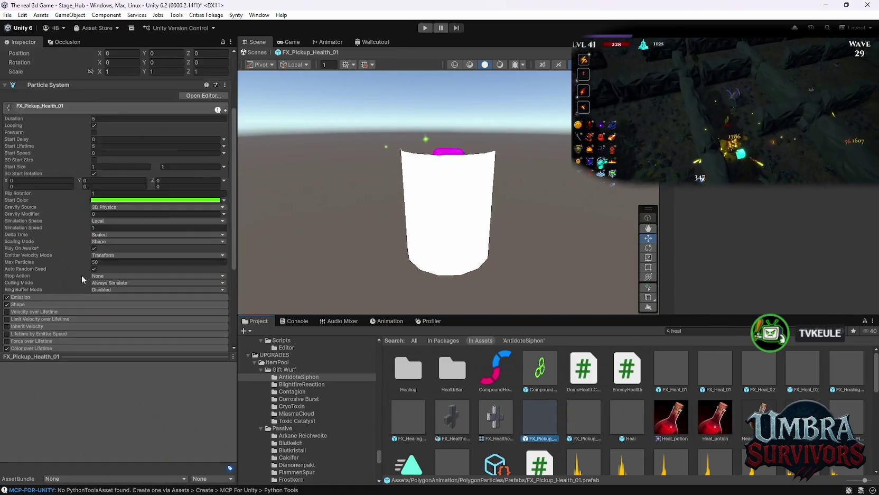
left_click(449, 212)
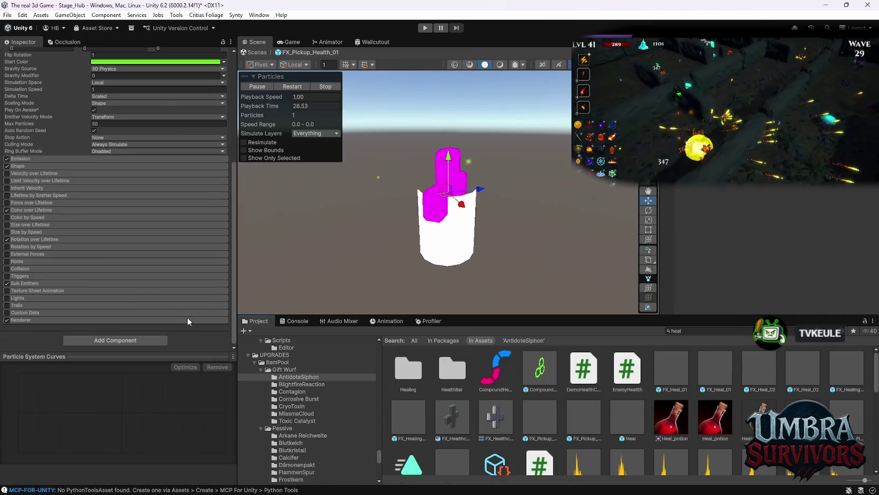
double_click(575, 415)
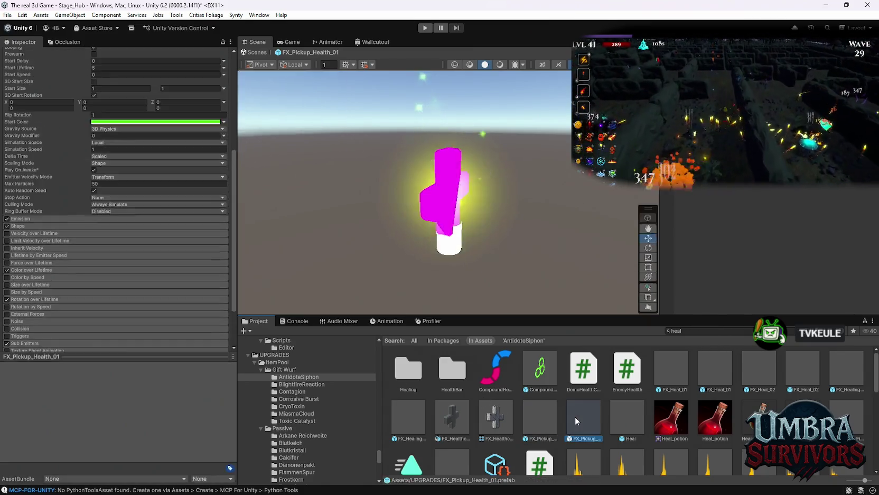
left_click(577, 417)
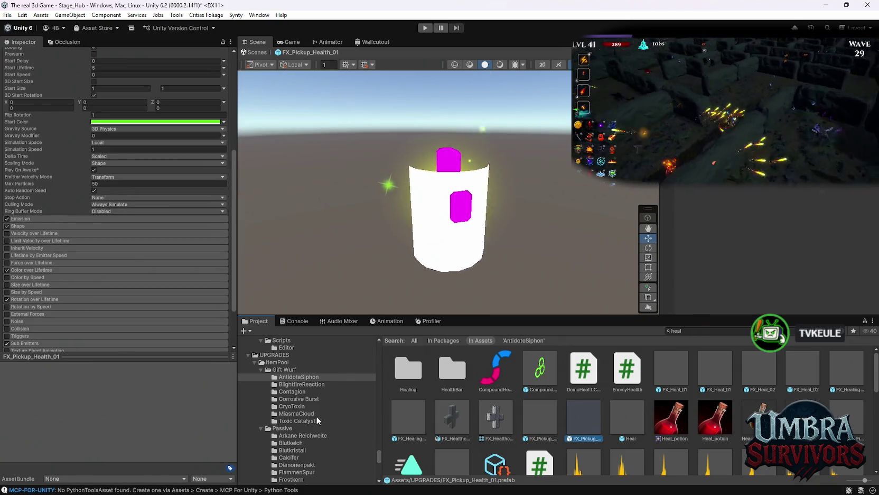
scroll(330, 393, "down", 2)
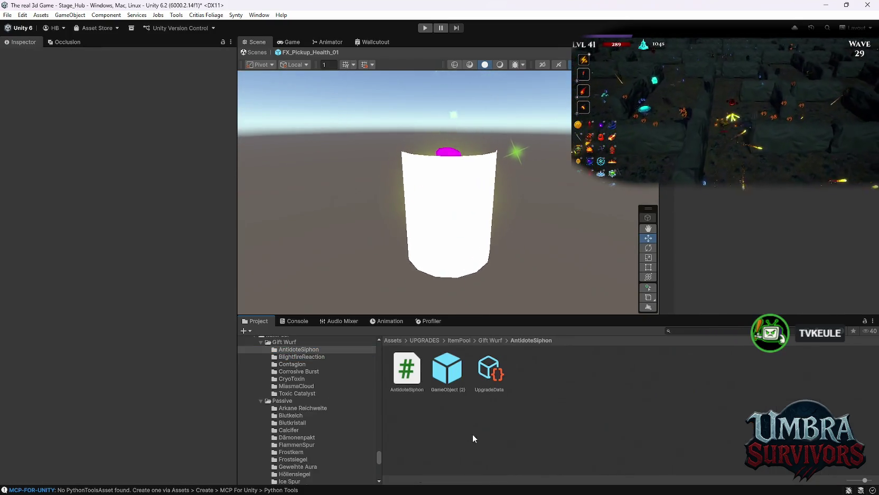
scroll(58, 247, "down", 10)
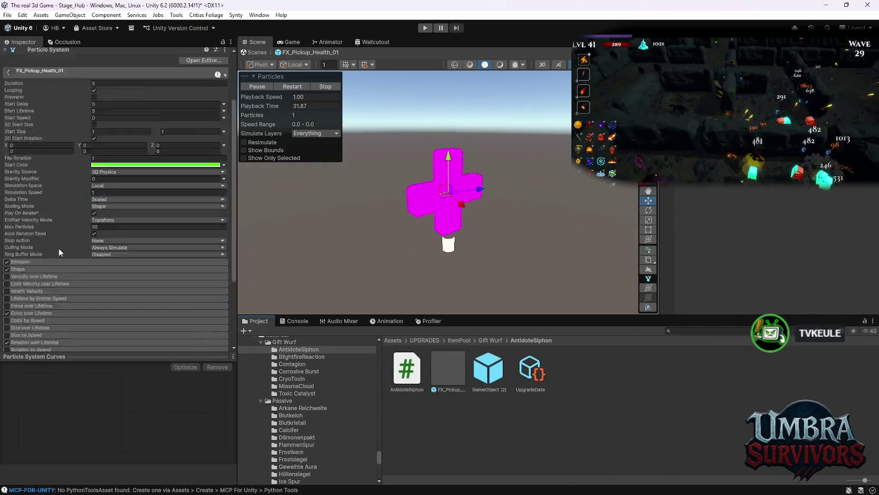
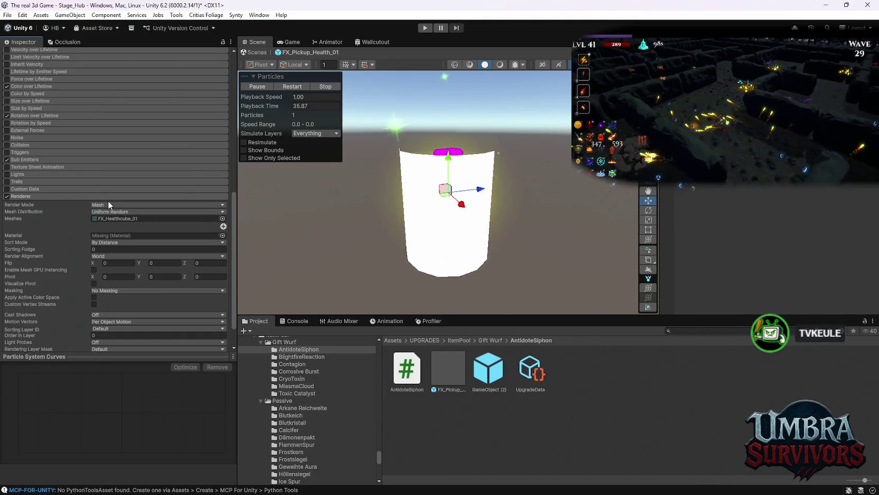
- Keep the particle Renderer on mesh mode with uniform random distribution, then focus its missing material slot
left_click(108, 205)
left_click(58, 212)
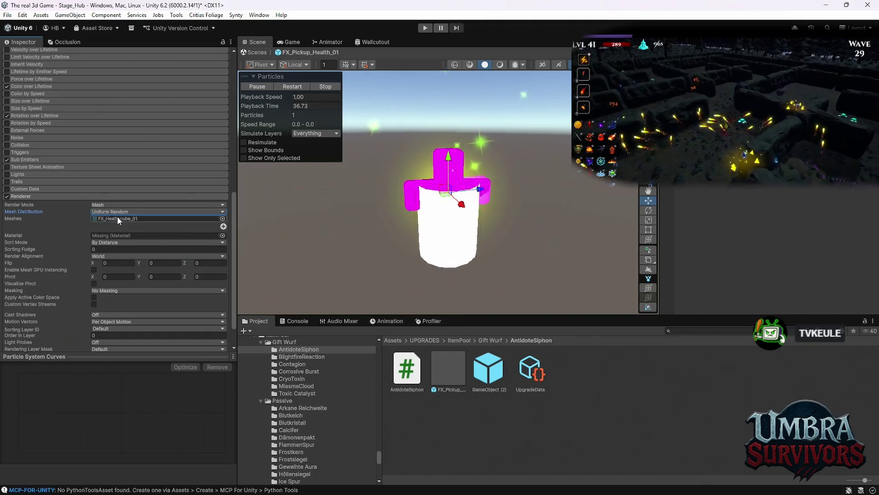
scroll(58, 218, "down", 2)
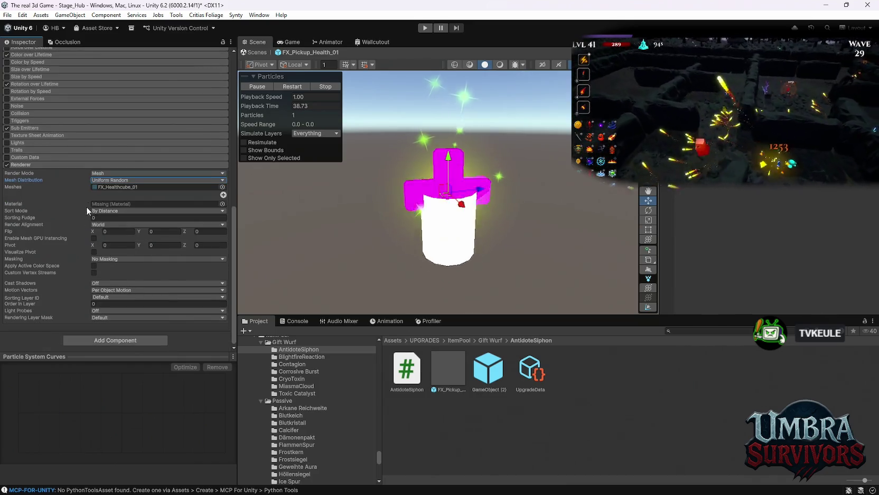
left_click(106, 181)
left_click(37, 184)
scroll(67, 224, "up", 5)
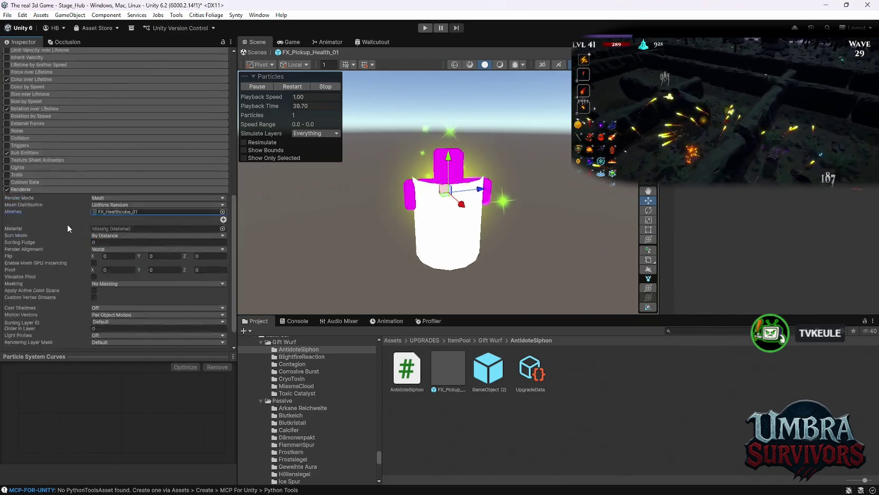
left_click(80, 239)
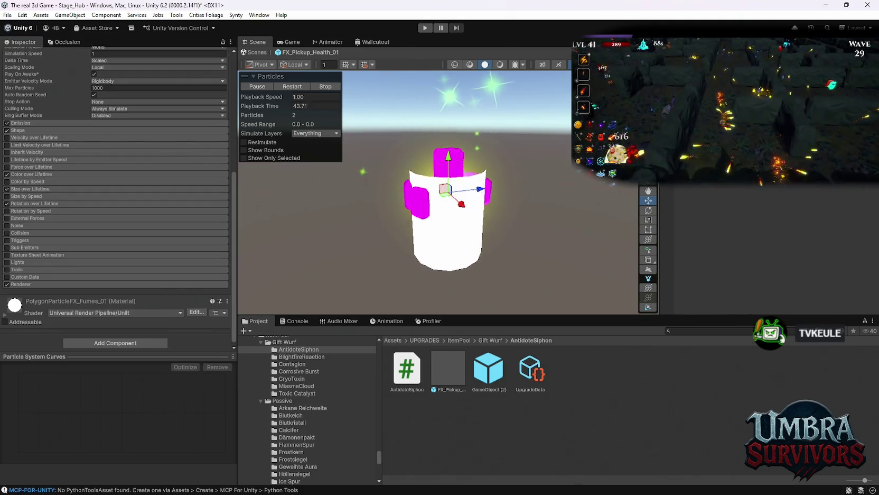
scroll(137, 272, "up", 10)
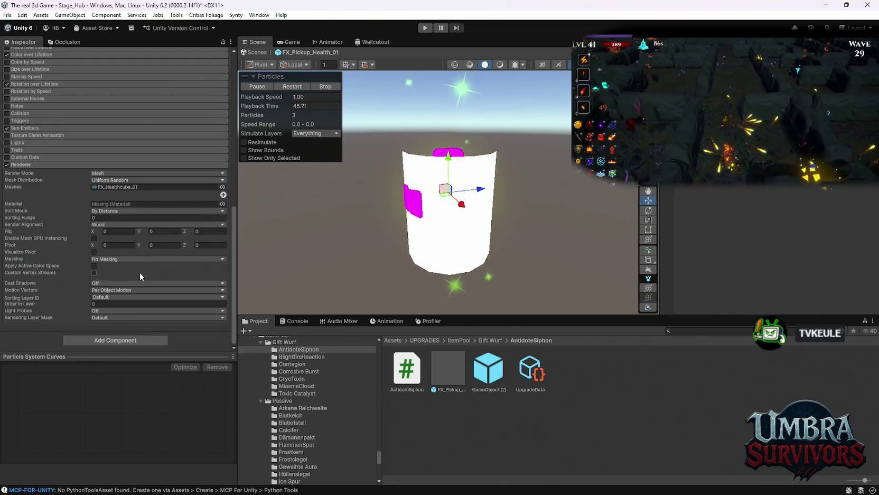
scroll(136, 278, "up", 1)
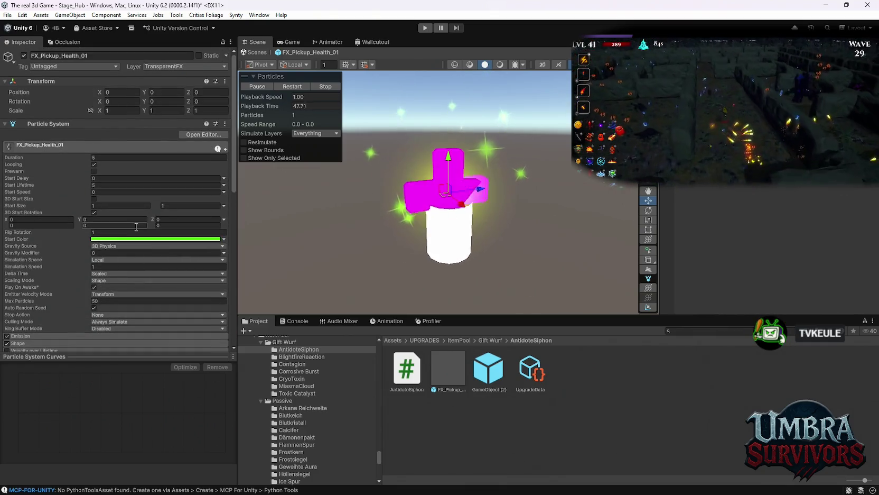
scroll(140, 249, "down", 15)
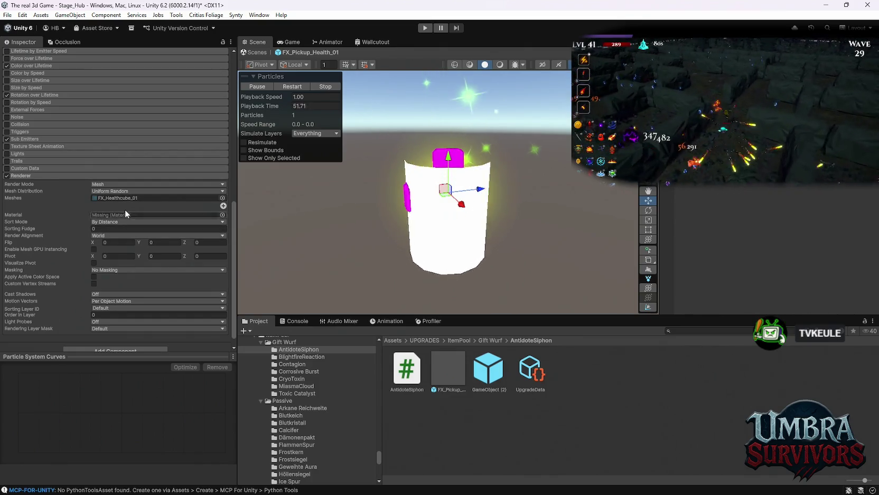
left_click(109, 214)
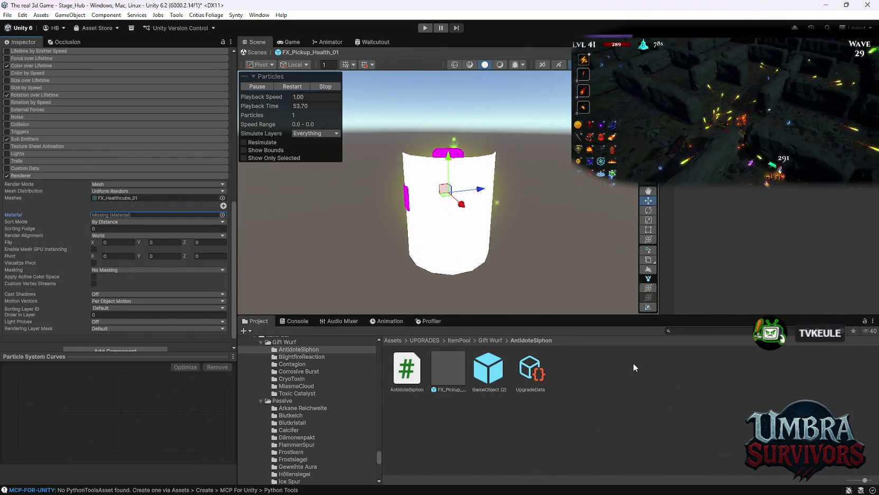
- Search the project for 'heal' and scroll through the Healing, HealthBar and FX_Heal results
left_click(692, 330)
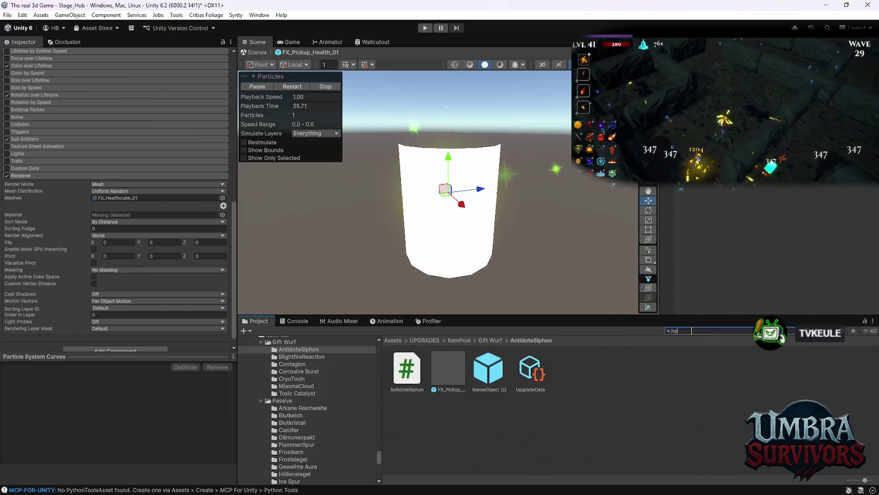
type("alth")
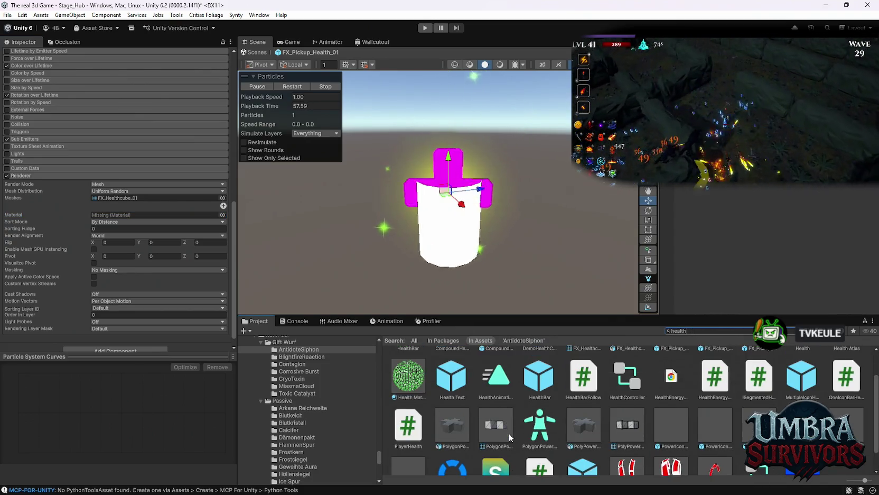
scroll(510, 434, "up", 2)
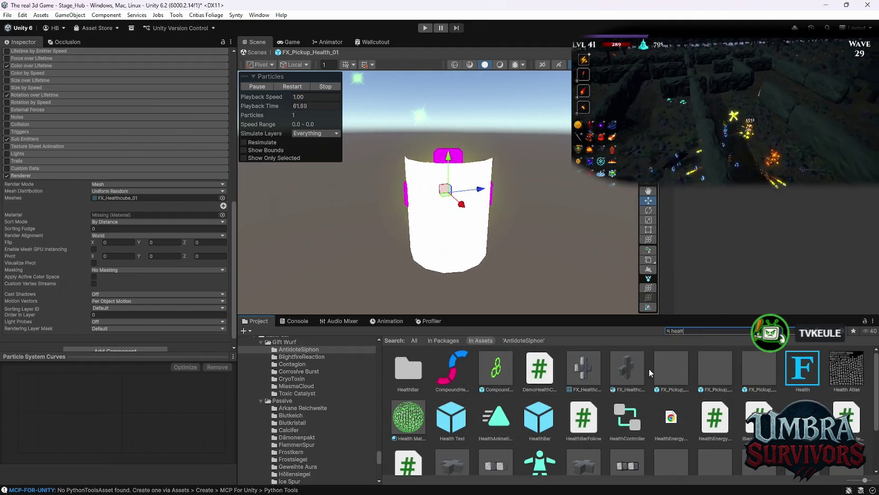
key("BackSpace")
key("BackSpace")
scroll(523, 394, "down", 8)
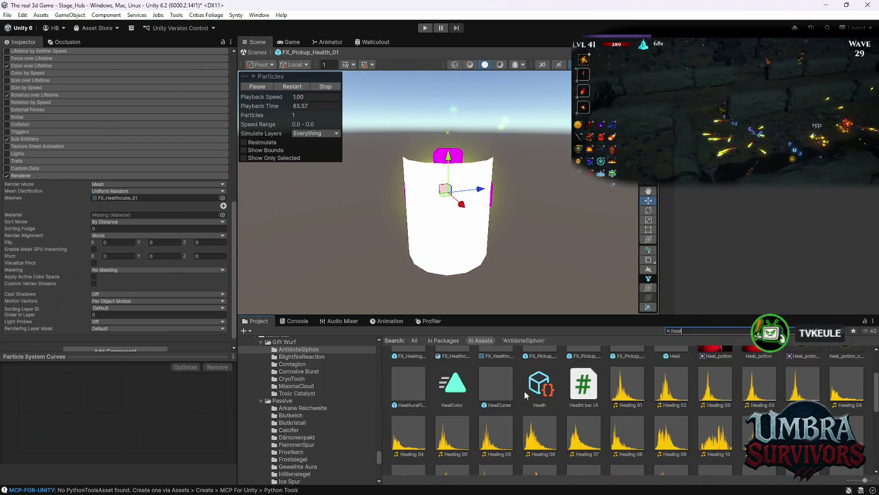
scroll(536, 404, "down", 4)
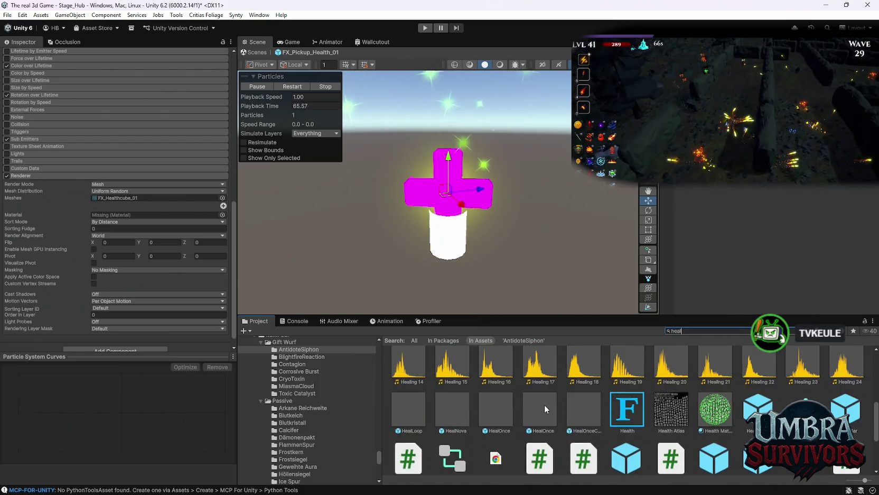
scroll(544, 408, "up", 3)
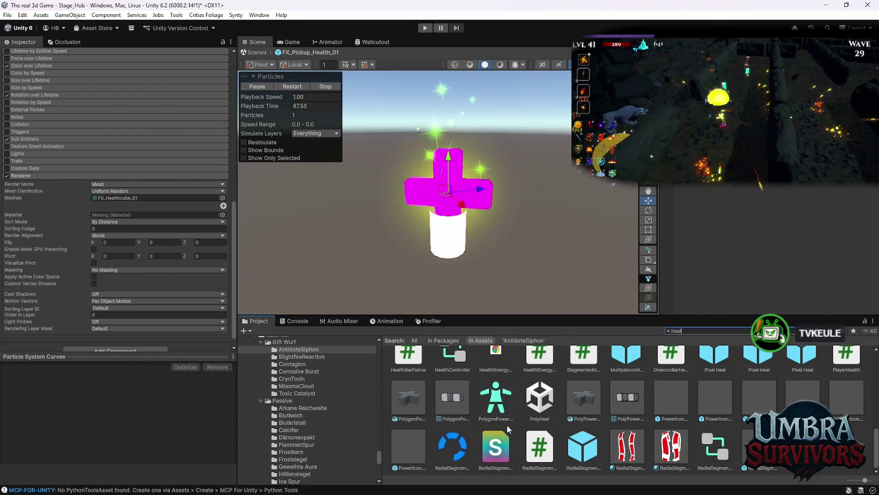
scroll(508, 428, "up", 10)
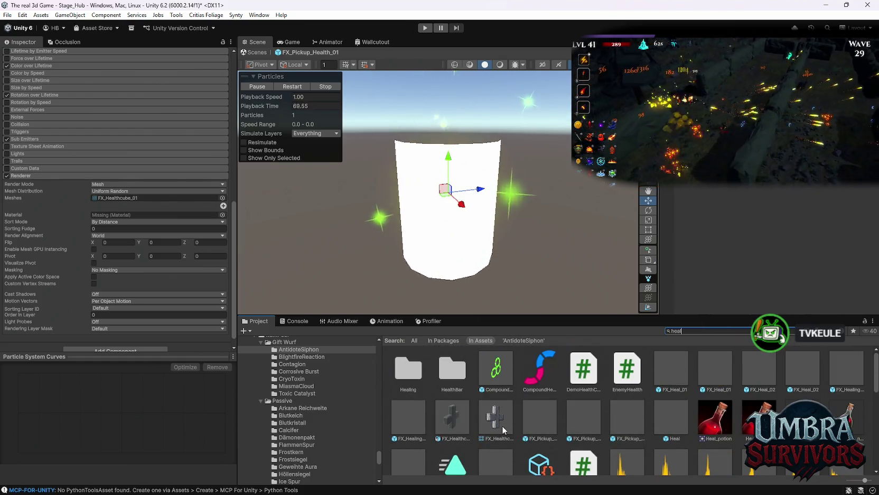
scroll(318, 407, "up", 10)
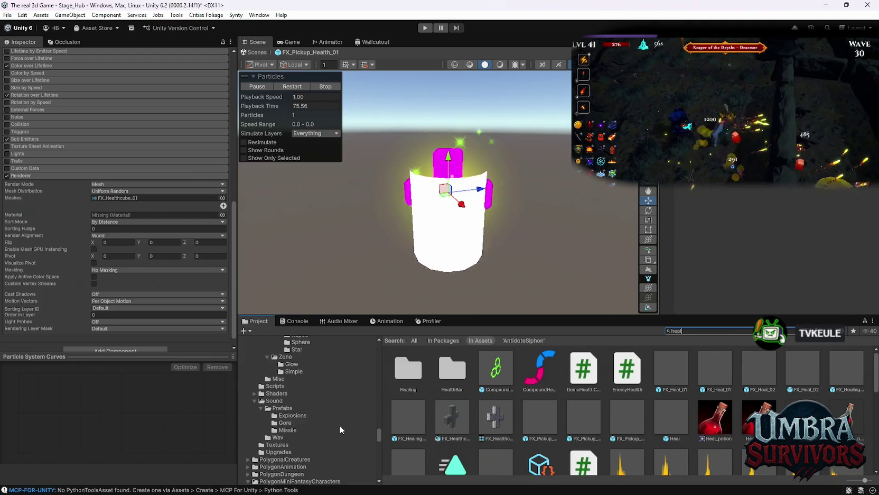
scroll(340, 425, "up", 5)
scroll(355, 433, "up", 10)
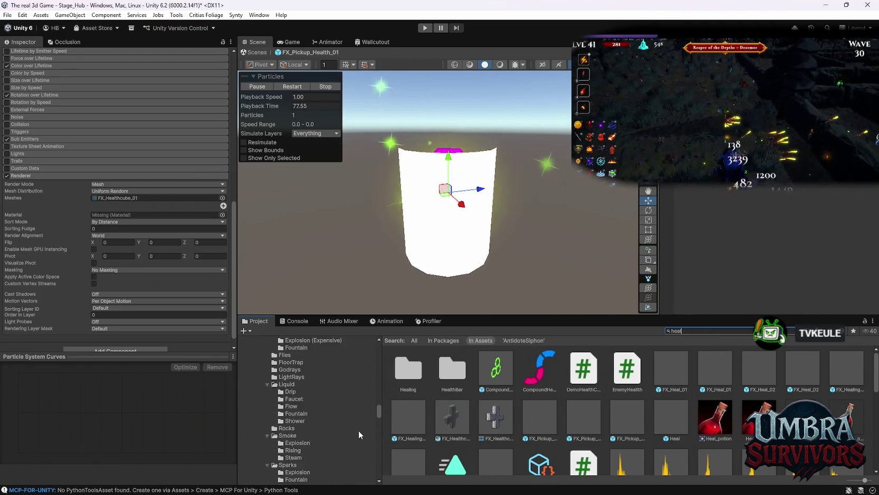
scroll(361, 425, "up", 10)
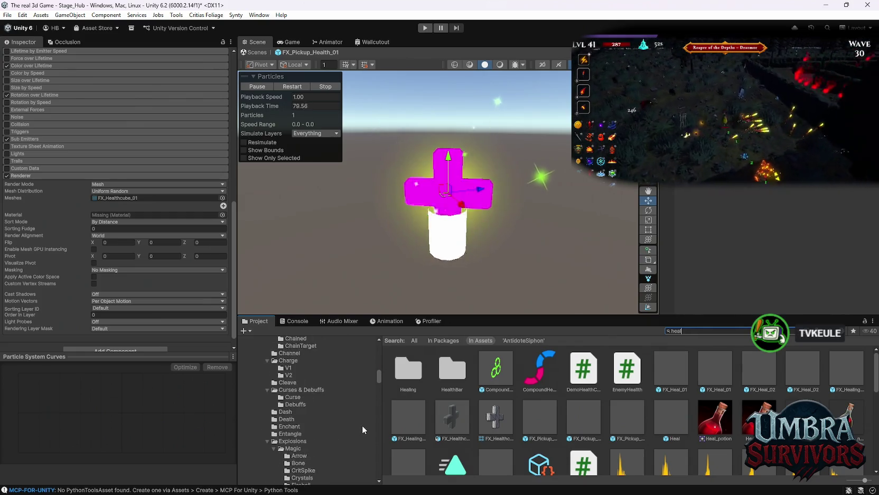
scroll(362, 424, "down", 4)
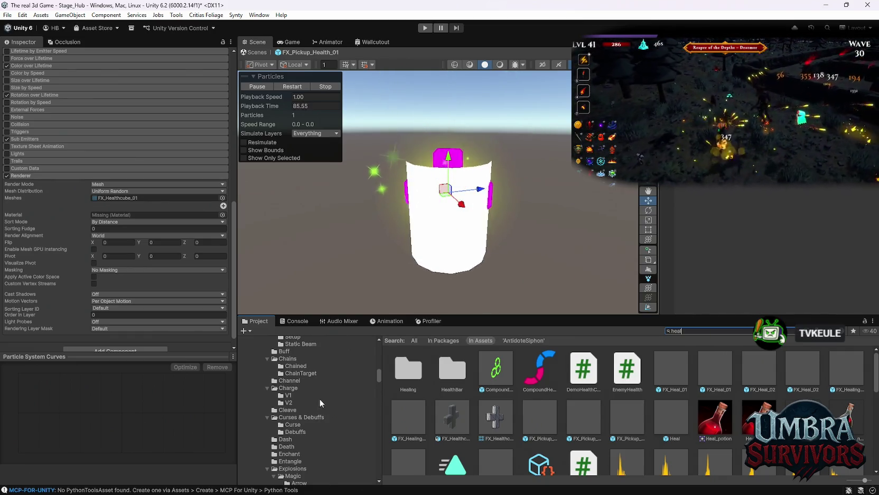
scroll(319, 399, "up", 5)
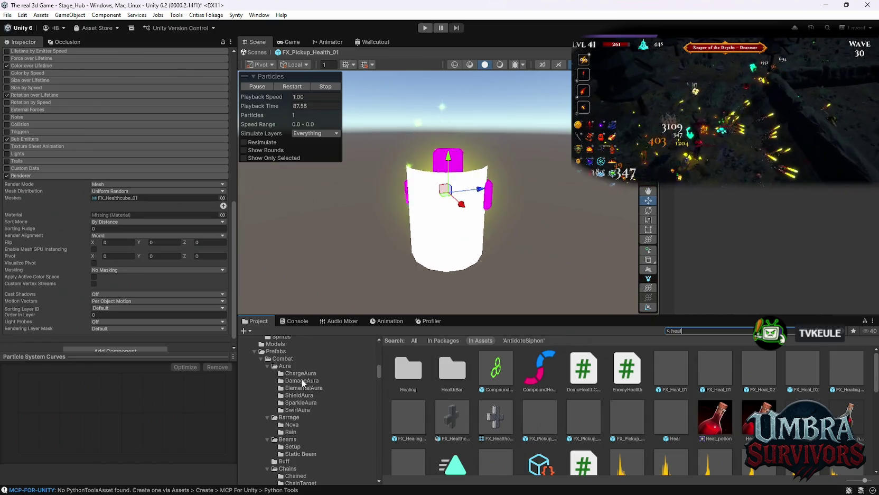
scroll(302, 392, "down", 3)
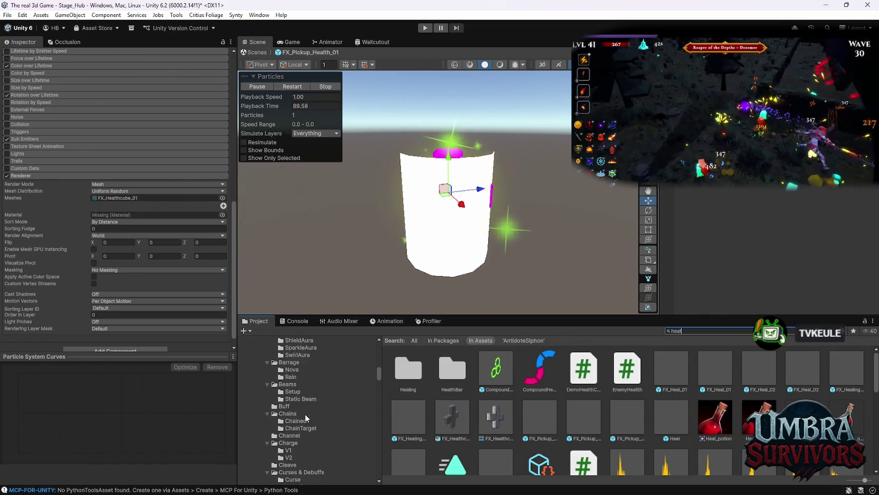
scroll(314, 426, "up", 3)
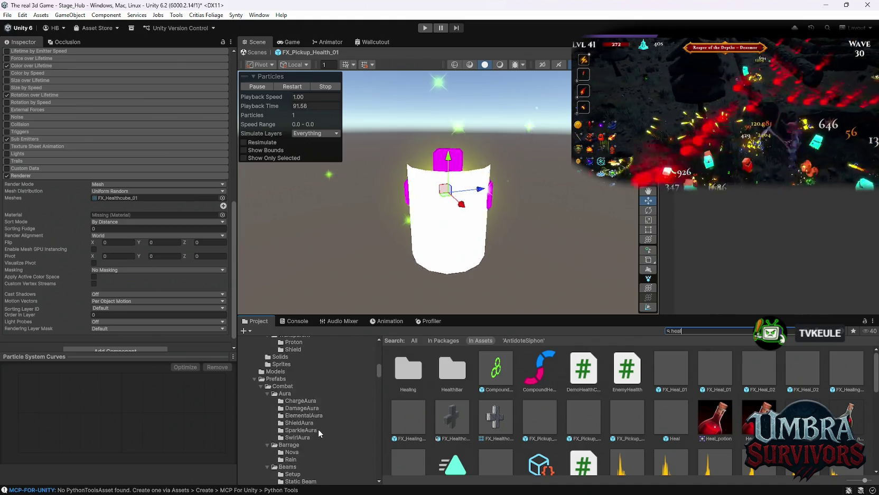
scroll(318, 429, "up", 6)
scroll(318, 429, "up", 3)
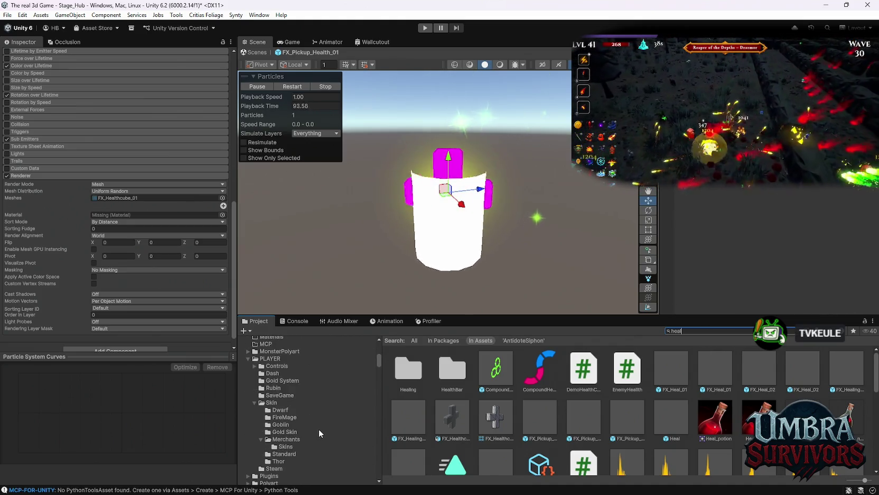
scroll(310, 436, "up", 3)
scroll(311, 437, "up", 3)
scroll(311, 437, "up", 10)
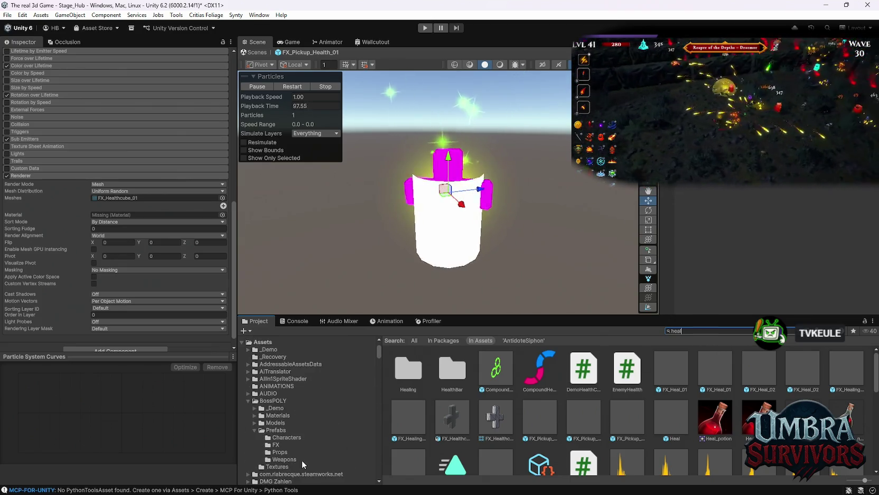
scroll(302, 454, "down", 15)
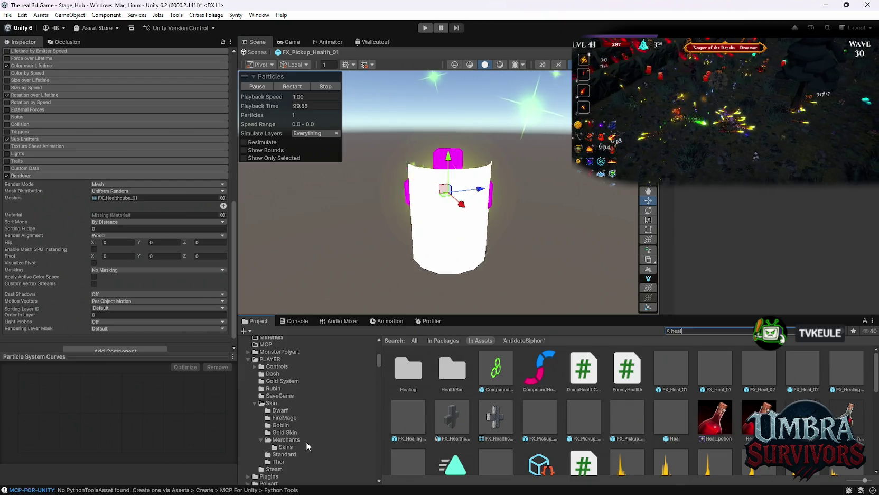
scroll(277, 394, "down", 4)
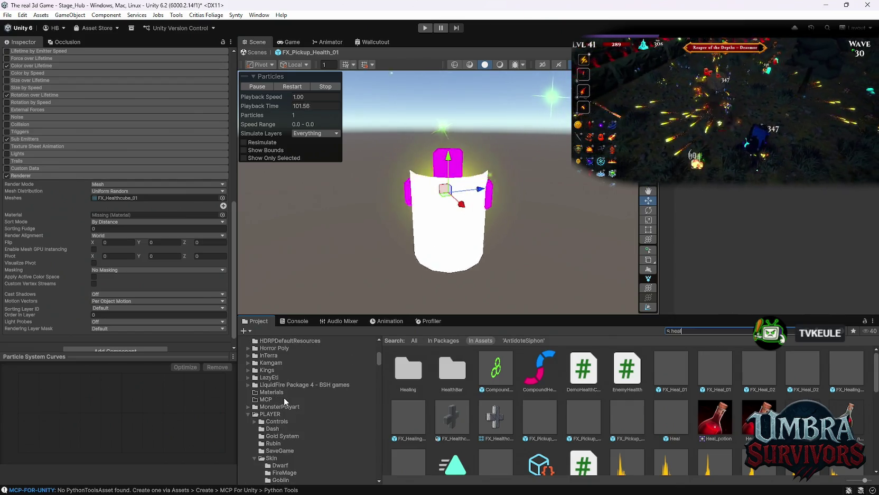
scroll(286, 400, "down", 4)
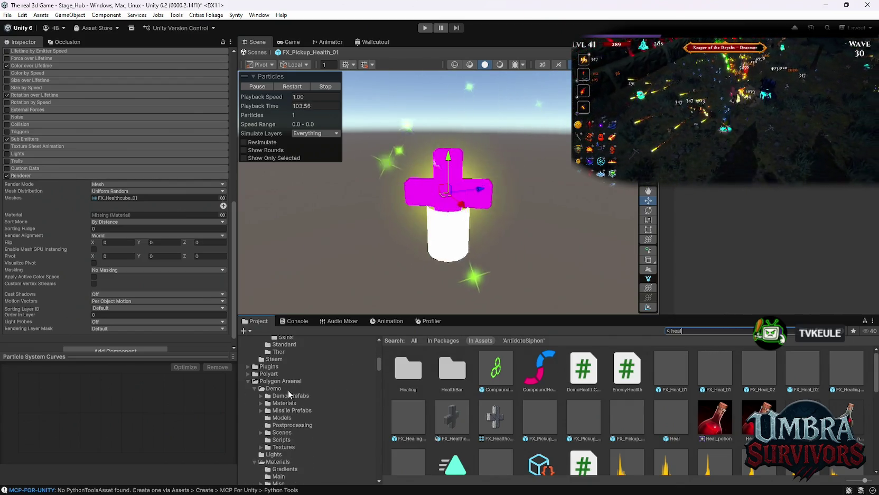
scroll(296, 398, "up", 5)
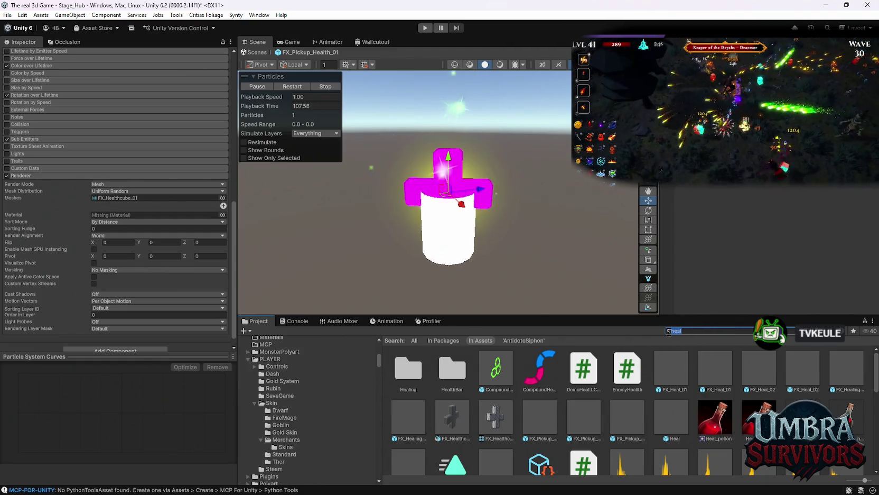
- Search for 'chest', open ItemDrops/Chest and then HP, and select the PowerIconHealthv2 prefab
type("s")
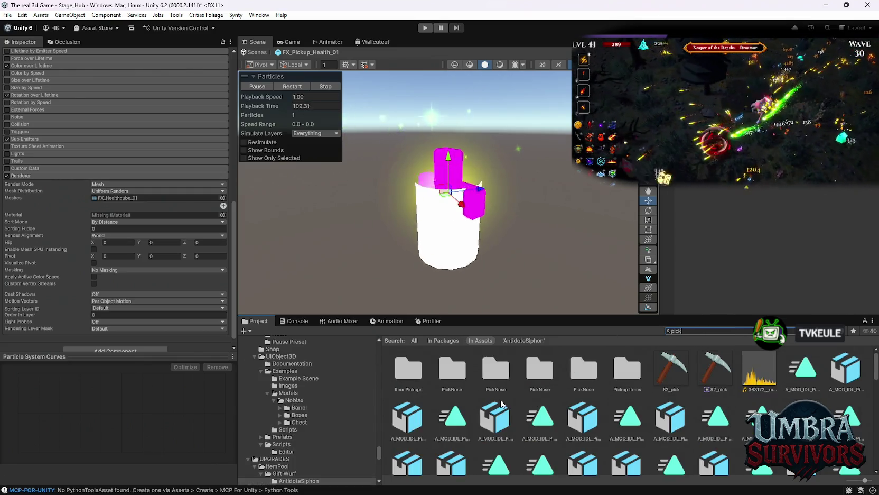
double_click(409, 370)
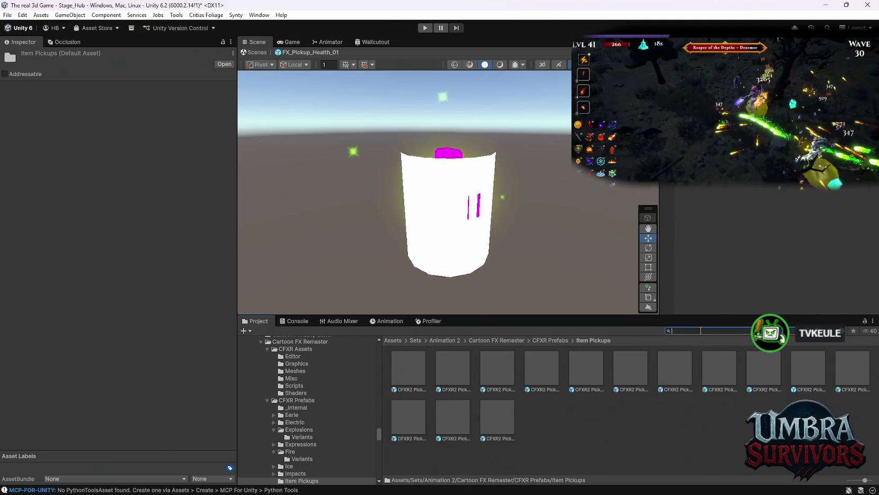
type("chest")
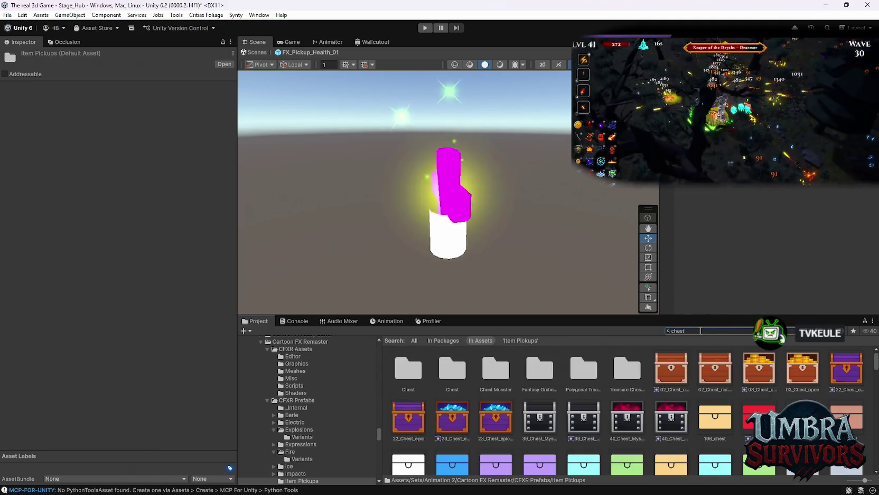
double_click(417, 370)
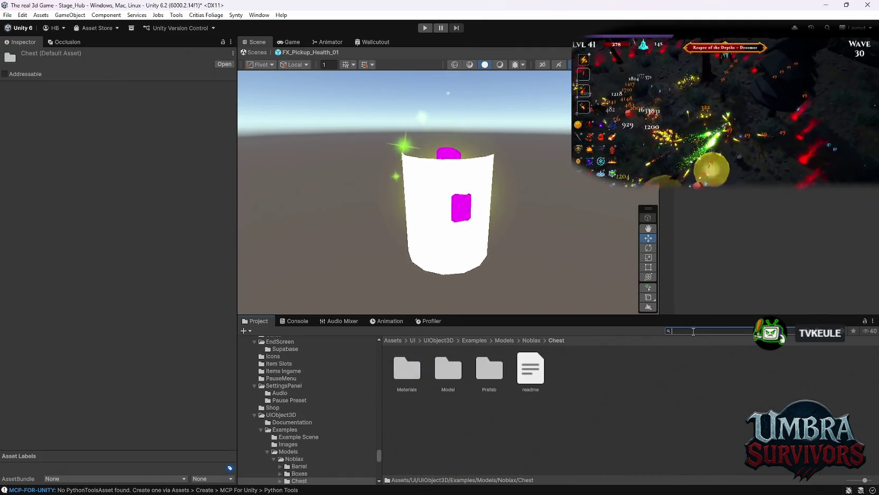
type("chest")
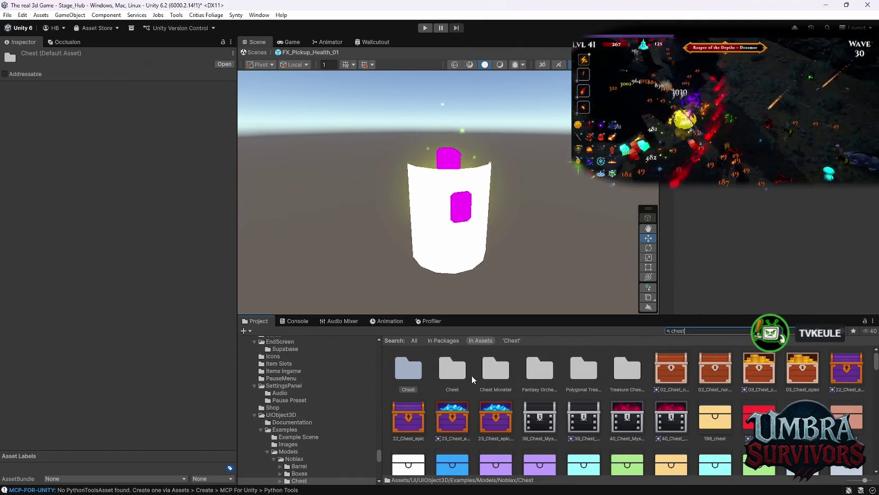
double_click(464, 374)
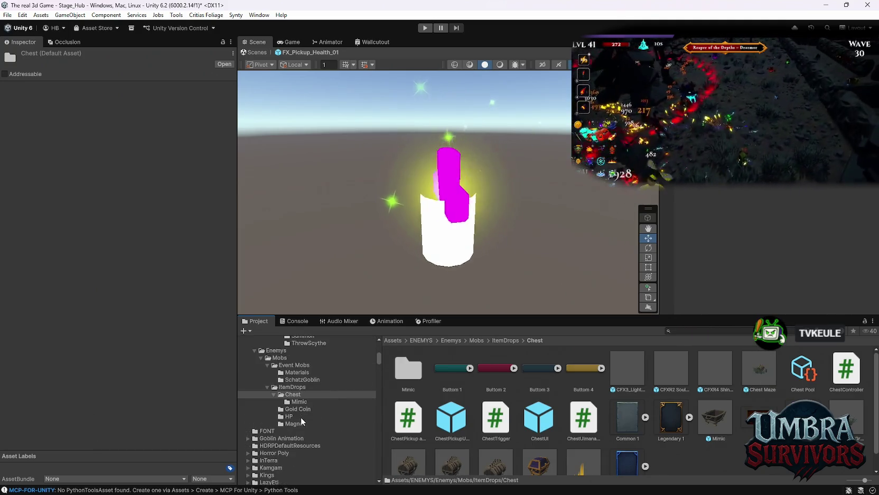
left_click(291, 417)
left_click(496, 372)
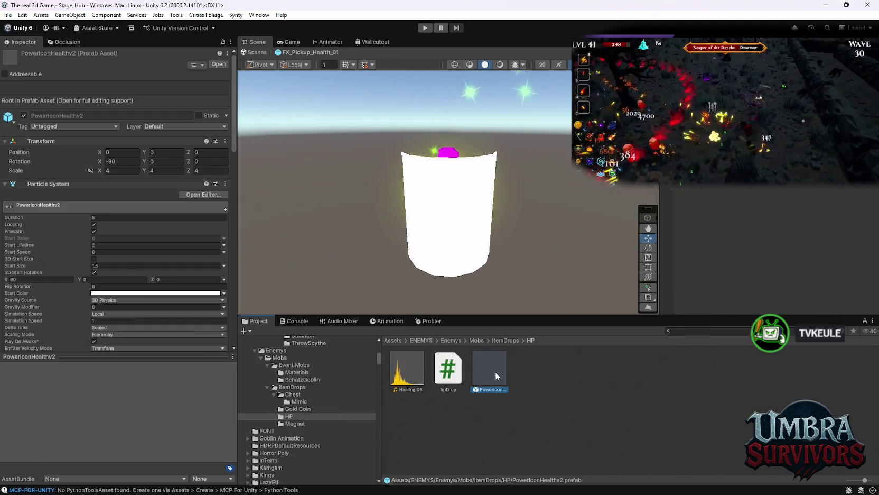
- Give the pickup's particle Renderer the PolyCrystalGreen material, then undo a trial move of the effect
scroll(108, 284, "down", 15)
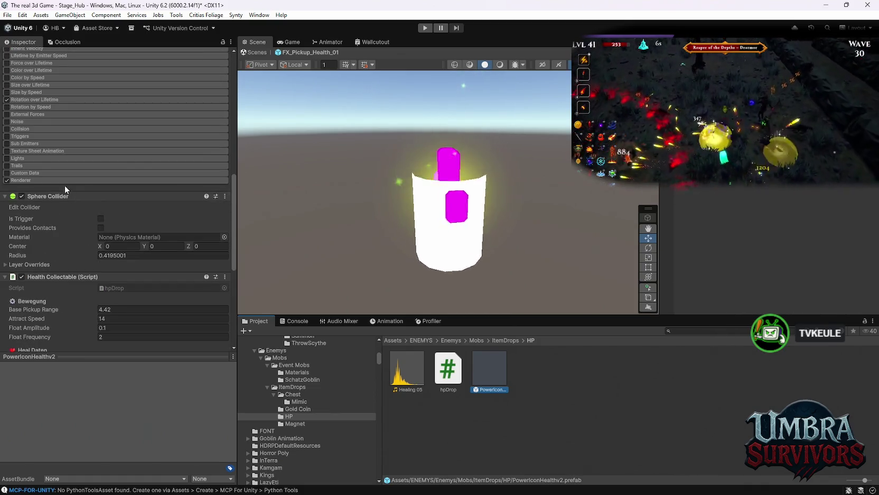
left_click(65, 182)
left_click(122, 219)
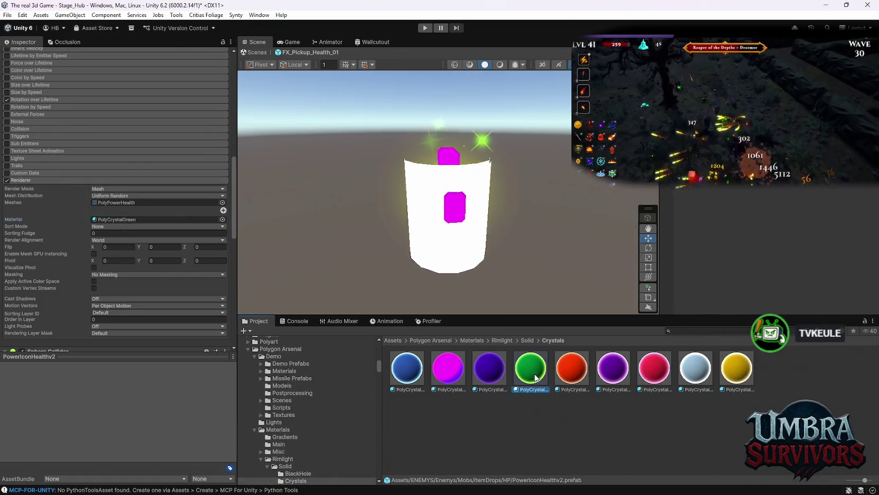
left_click(535, 377)
mouse_move(530, 368)
left_mouse_down()
mouse_move(153, 268)
mouse_move(200, 270)
mouse_move(155, 204)
left_mouse_up()
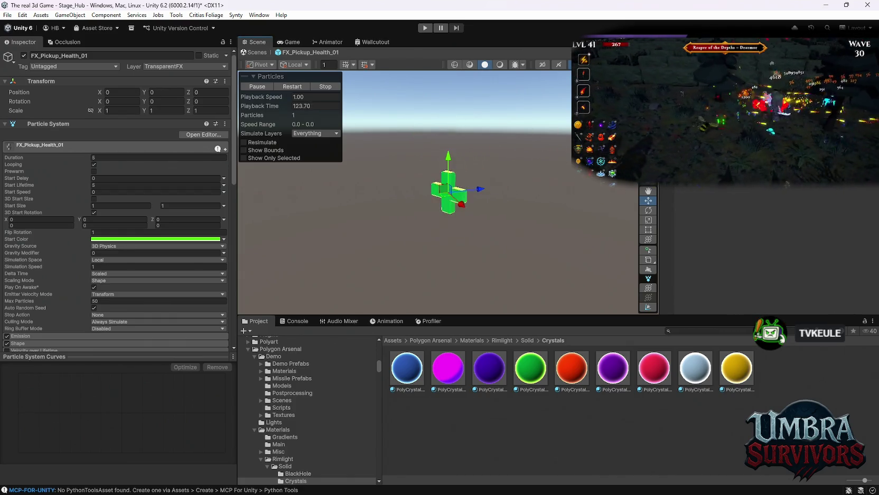
mouse_move(437, 189)
left_mouse_down()
mouse_move(569, 189)
mouse_move(526, 194)
mouse_move(408, 164)
mouse_move(324, 187)
mouse_move(344, 210)
mouse_move(510, 142)
mouse_move(587, 183)
left_mouse_up()
key("ctrl+z")
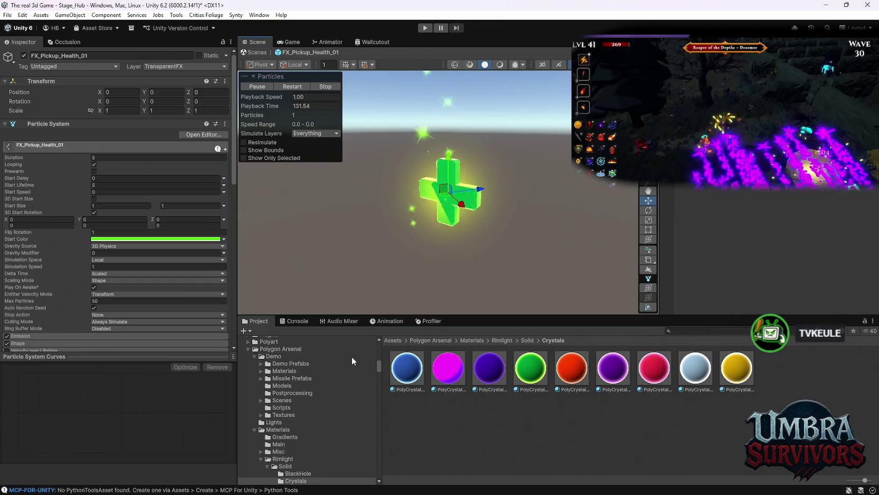
- Search the project for 'ball' assets such as the explosion and fireball effects
scroll(304, 416, "down", 2)
left_click(694, 331)
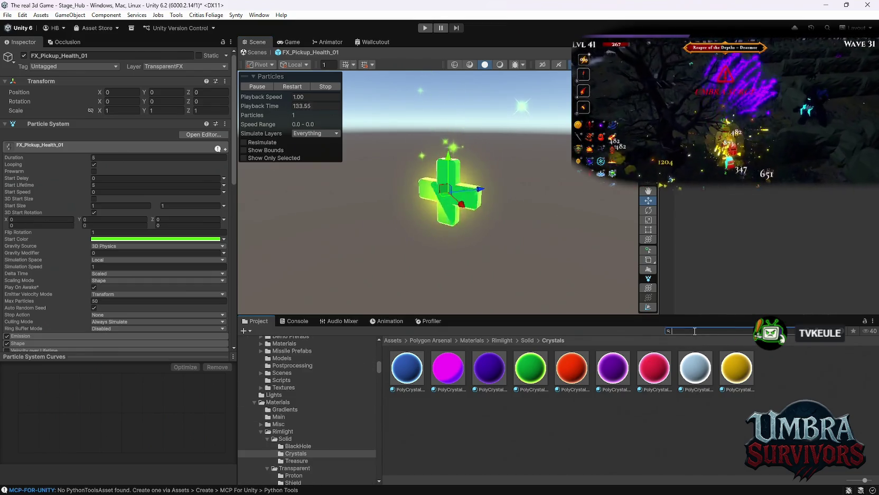
type("ball")
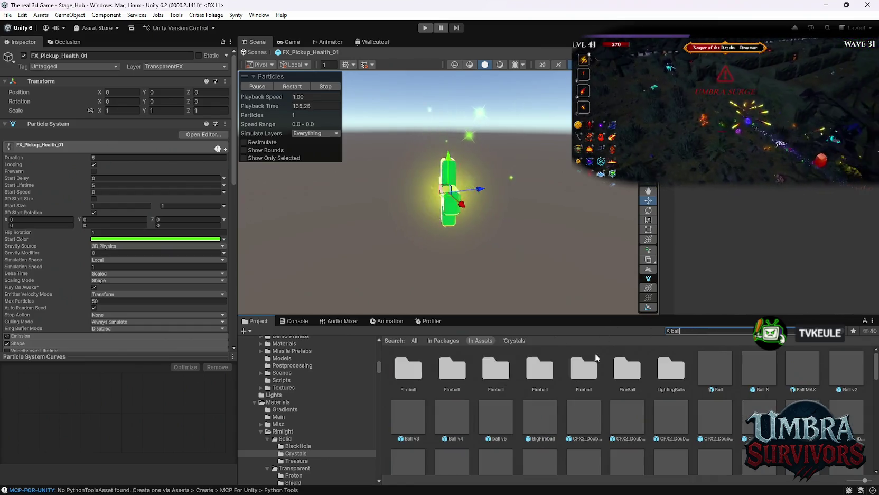
scroll(560, 399, "down", 10)
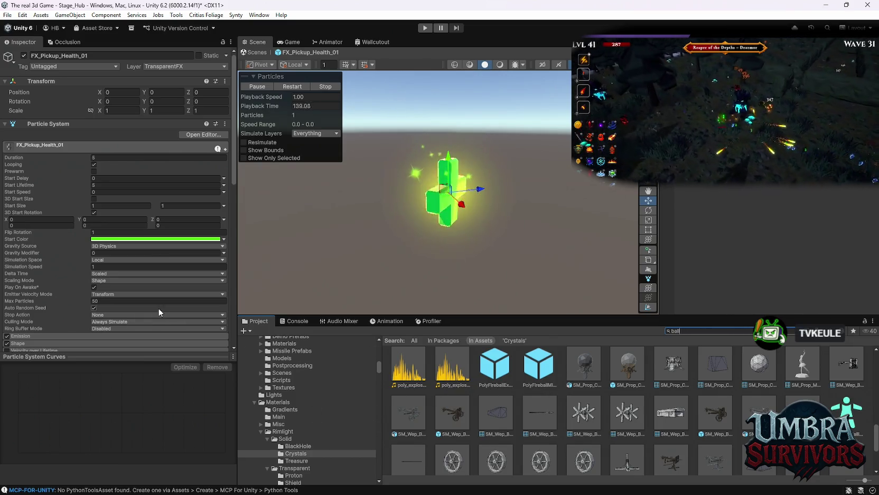
scroll(159, 301, "down", 10)
mouse_move(583, 417)
left_mouse_down()
mouse_move(583, 391)
mouse_move(113, 203)
left_mouse_up()
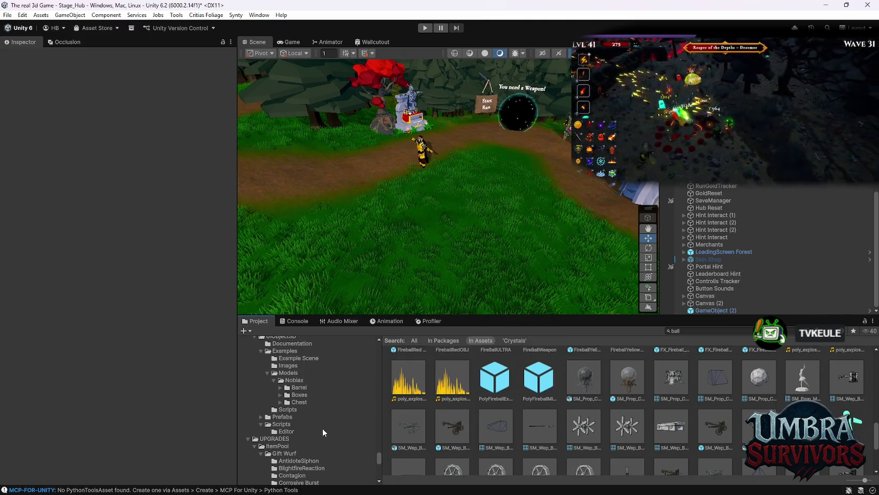
- Browse the CryoToxin, Corrosive Burst, Contagion and BlightfireReaction upgrade folders, ending in AntidoteSiphon
scroll(321, 425, "up", 5)
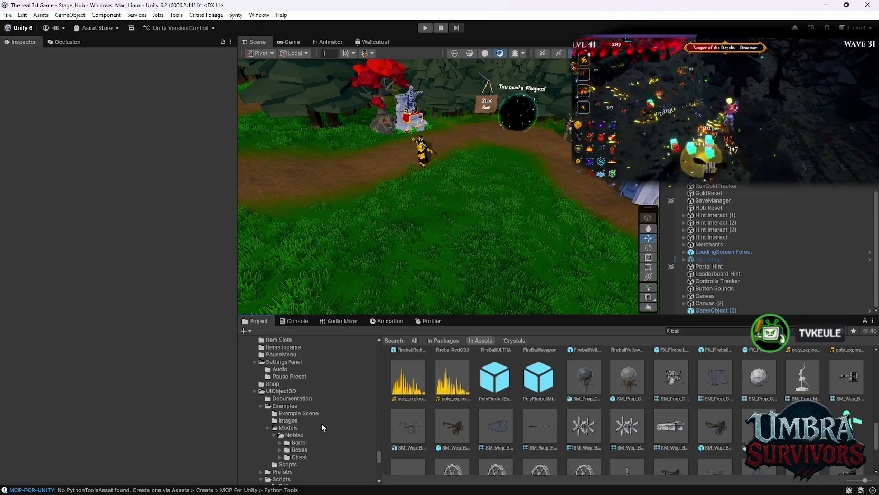
scroll(297, 428, "down", 3)
scroll(313, 434, "down", 10)
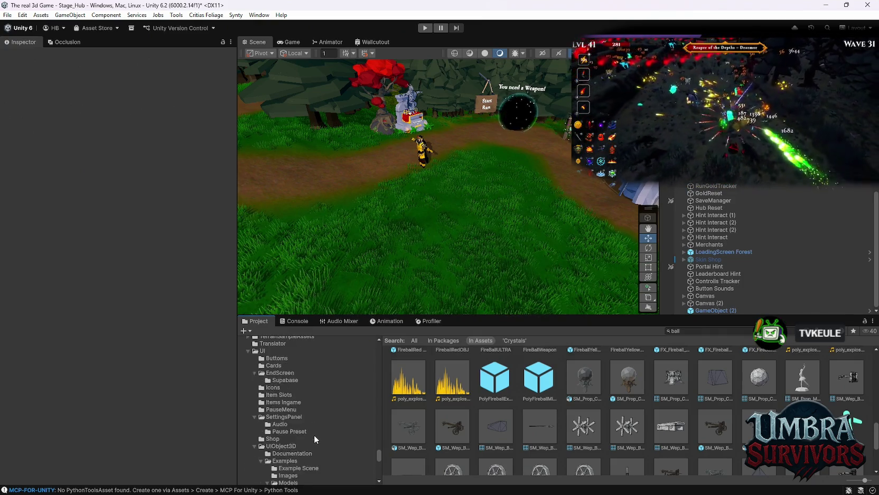
scroll(314, 418, "down", 15)
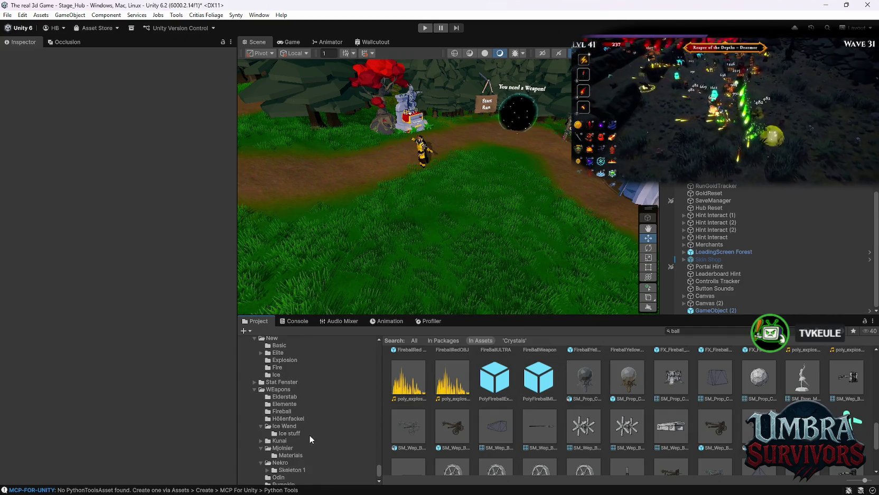
scroll(310, 435, "up", 12)
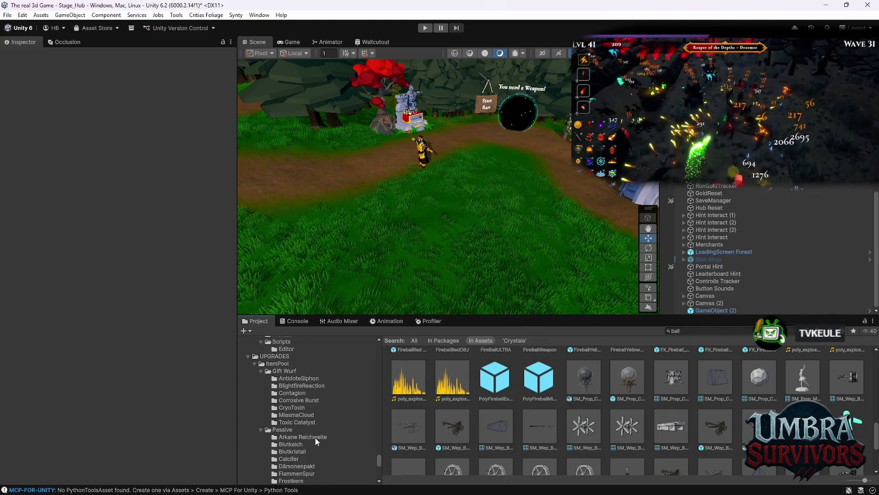
left_click(294, 407)
left_click(294, 401)
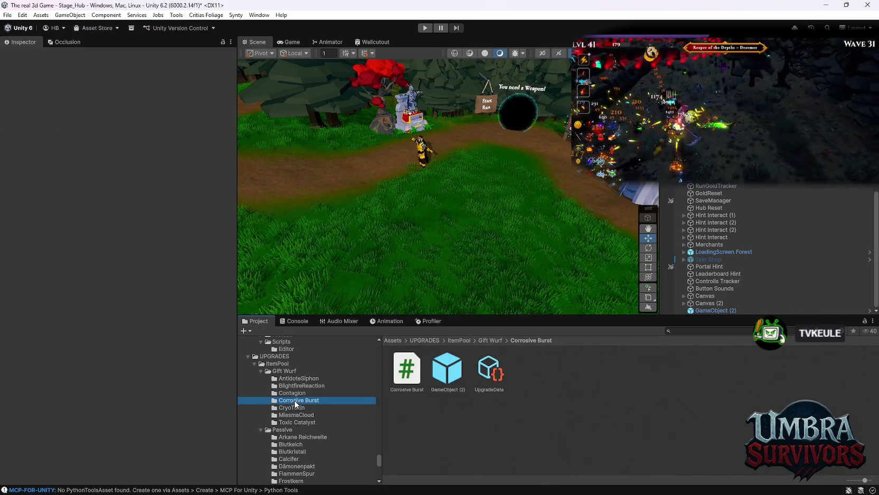
left_click(305, 393)
left_click(306, 385)
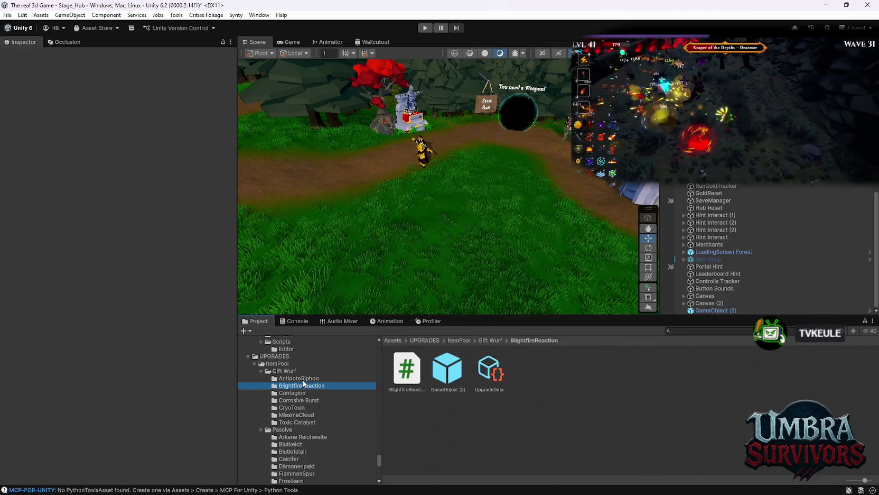
left_click(299, 379)
- Peek at the FX_Pickup_Health_01 prefab, then select the AntidoteSiphon UpgradeData asset
double_click(448, 364)
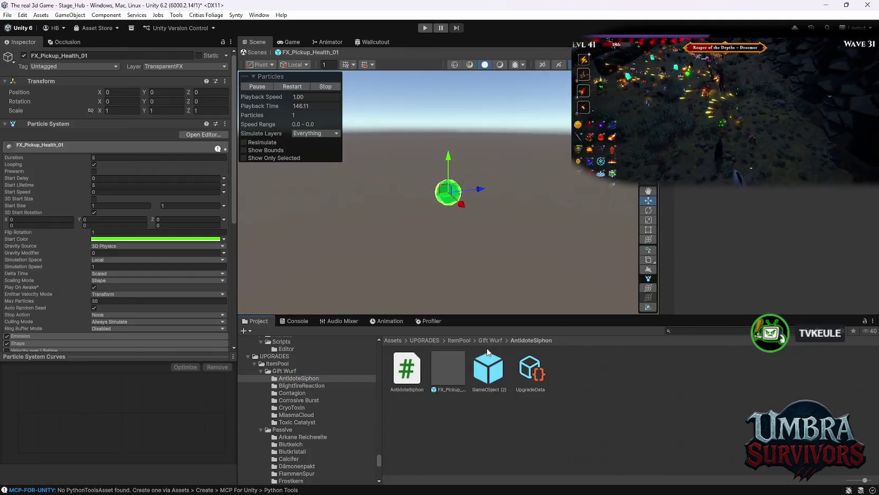
left_click(258, 52)
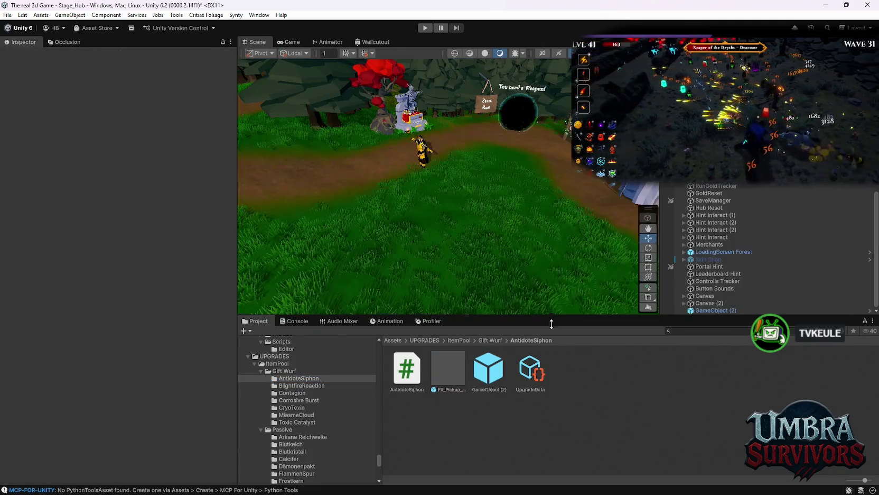
left_click(528, 378)
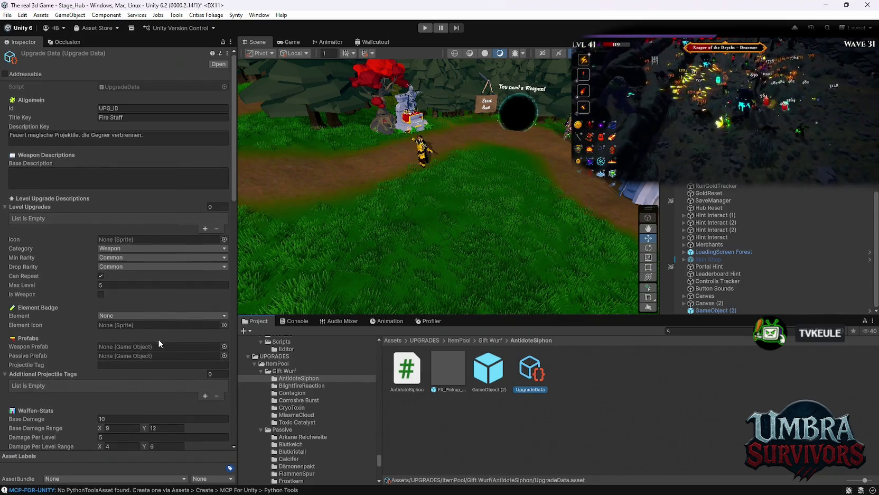
- Set the AntidoteSiphon Element dropdown to Poison and select the GameObject (2) prefab
left_click(120, 316)
left_click(124, 365)
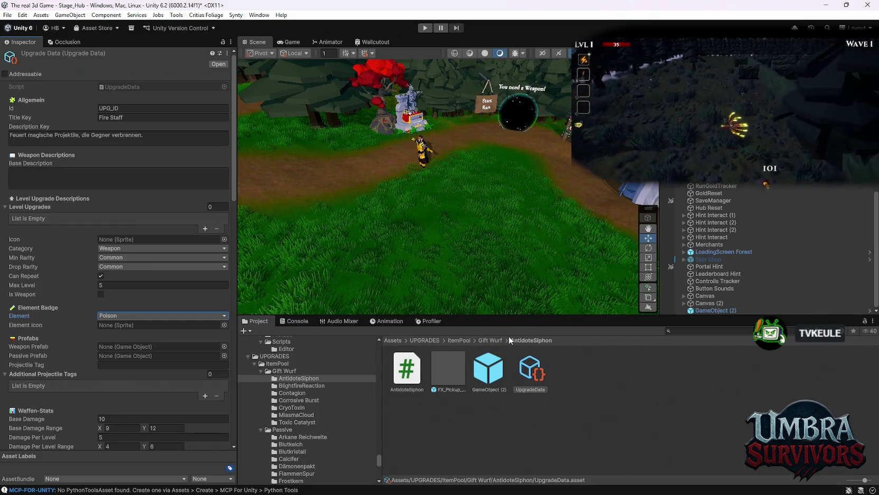
left_click(484, 379)
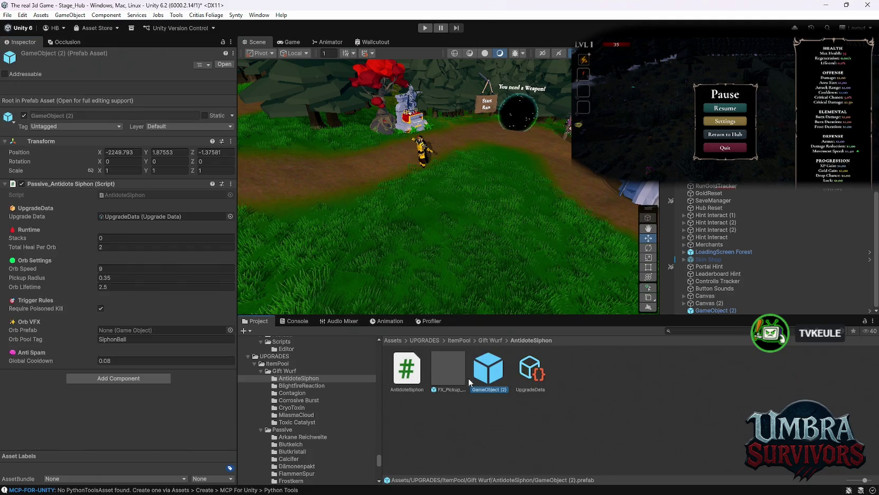
- Compare FX_Pickup_Health_01, UpgradeData and GameObject (2) in the AntidoteSiphon folder
left_click(453, 374)
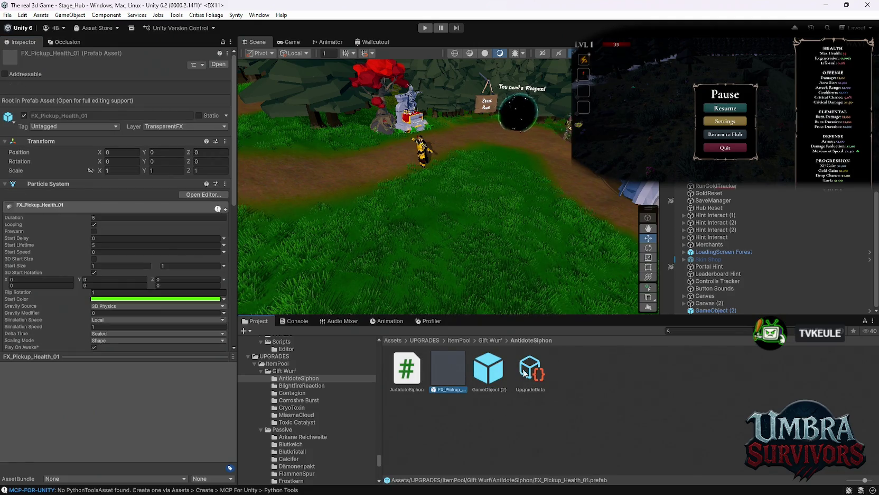
left_click(524, 372)
left_click(489, 376)
left_click(522, 376)
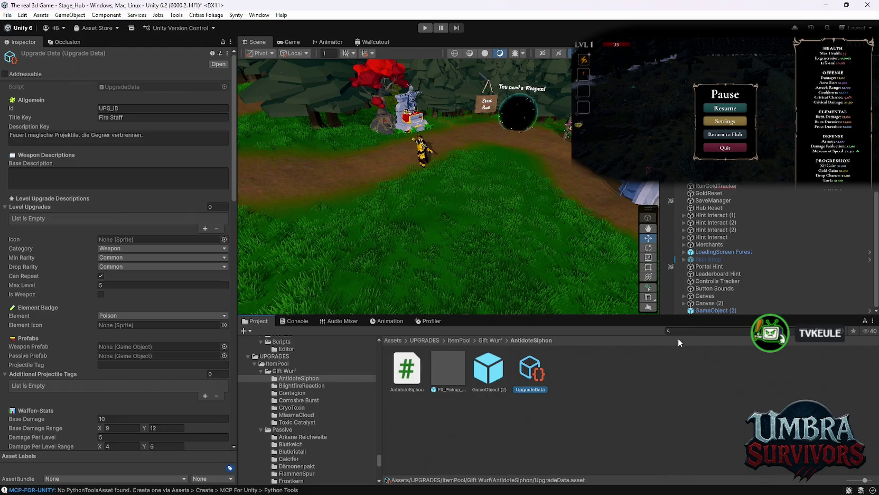
- Find the Poisen image in WEapons/Elemente and try it as the upgrade's element icon
scroll(321, 432, "down", 10)
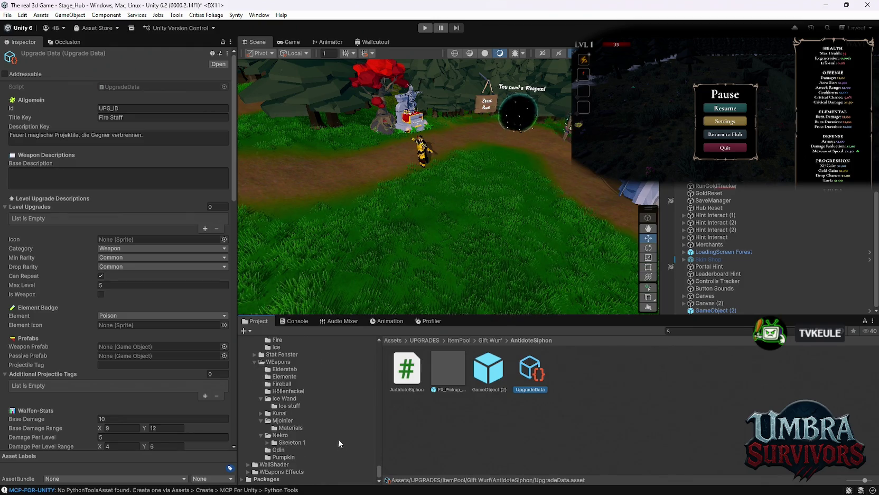
scroll(313, 452, "up", 8)
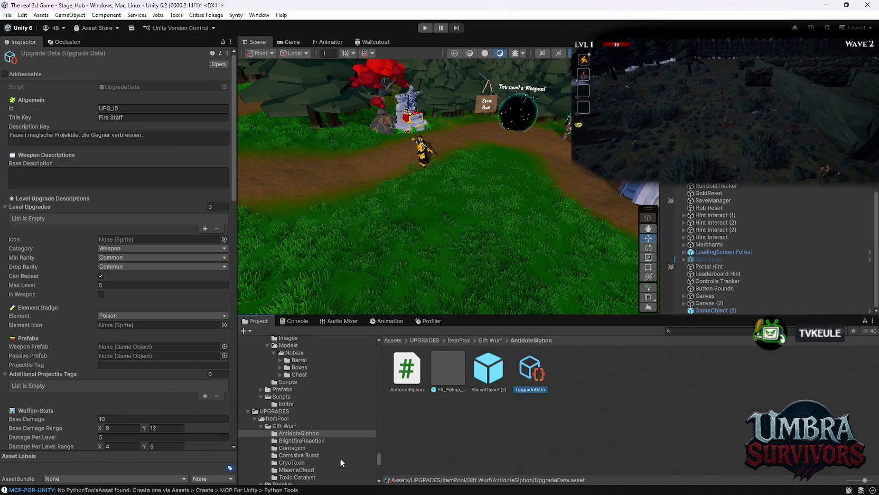
scroll(319, 436, "up", 10)
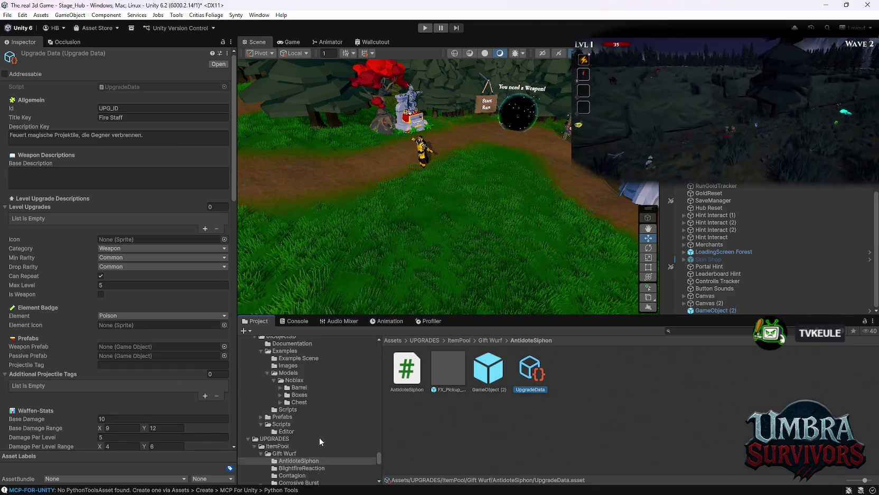
scroll(319, 430, "down", 10)
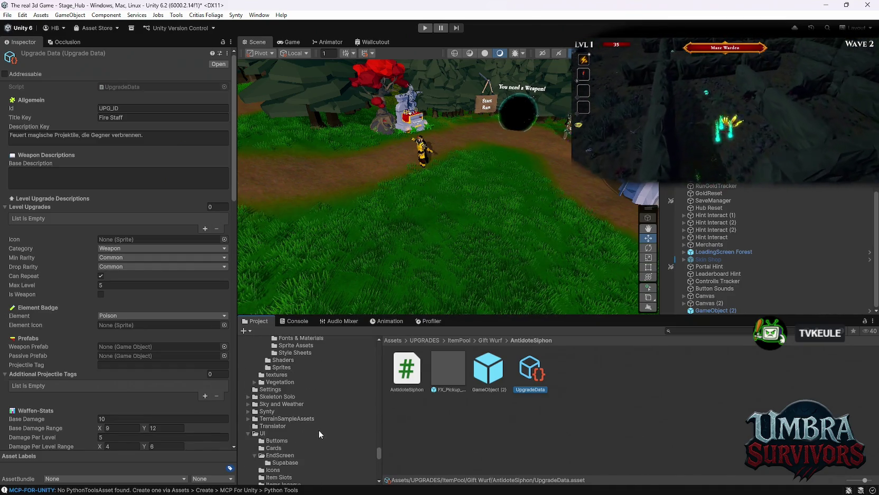
scroll(319, 429, "down", 2)
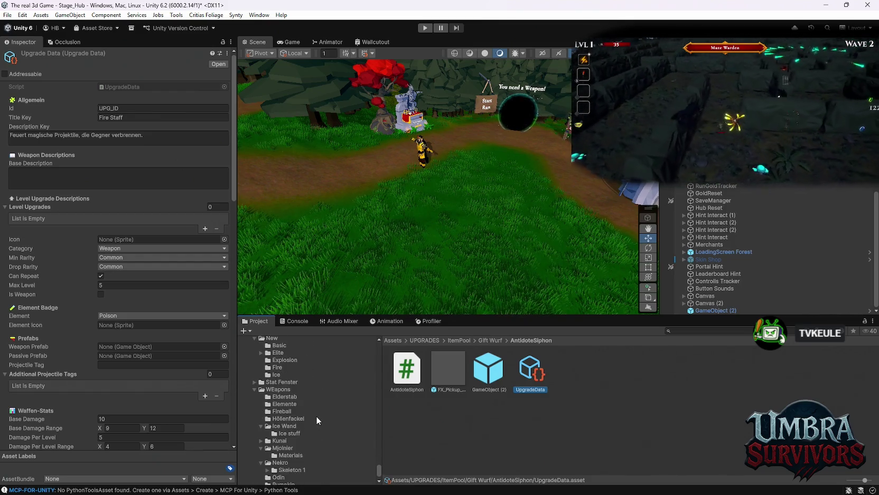
left_click(286, 404)
mouse_move(803, 382)
left_mouse_down()
mouse_move(317, 275)
mouse_move(117, 268)
mouse_move(130, 345)
mouse_move(123, 327)
left_mouse_up()
left_click(802, 374)
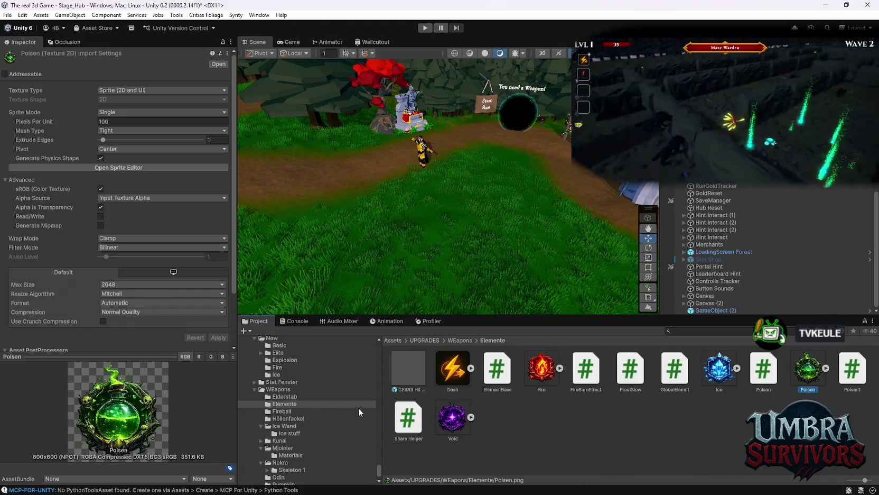
- Return to the AntidoteSiphon folder and inspect its script and the GameObject (2) prefab
scroll(325, 422, "up", 10)
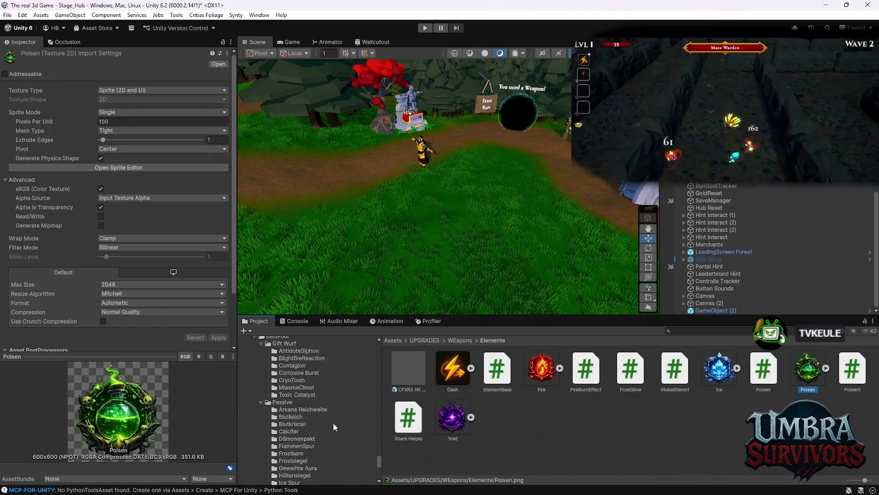
scroll(332, 422, "down", 3)
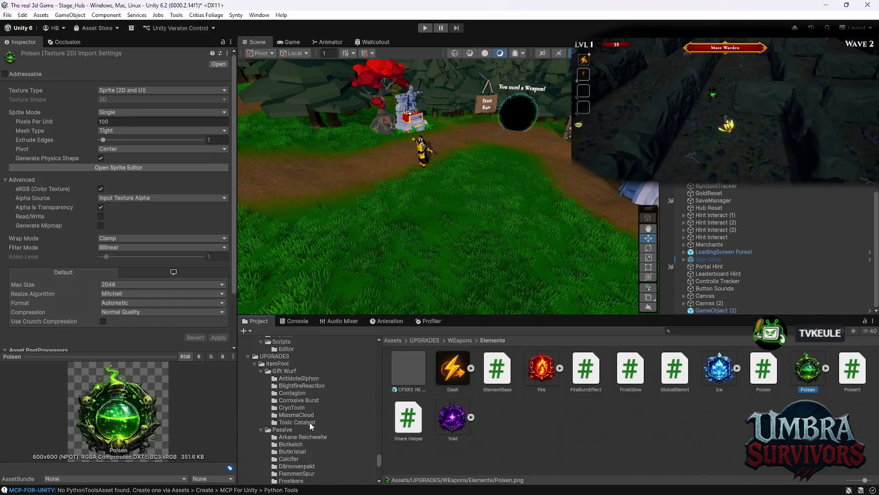
left_click(297, 379)
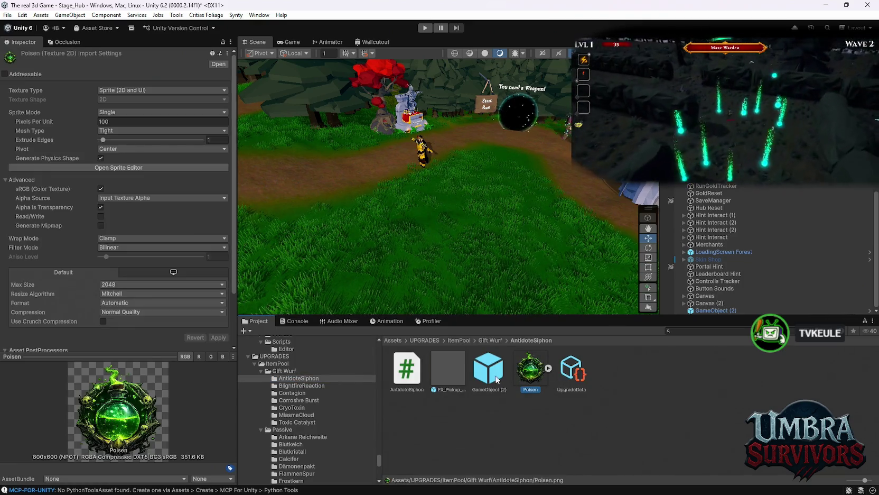
left_click(407, 368)
left_click(489, 368)
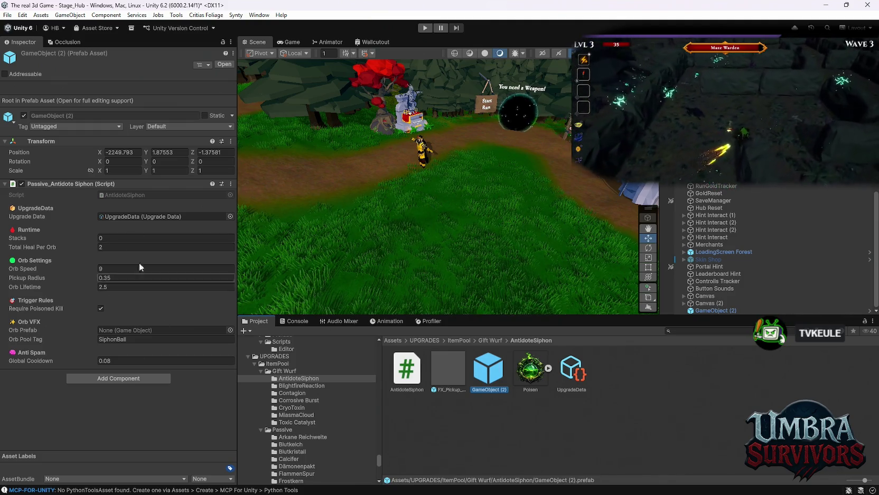
- Set FX_Pickup_Health_01 as the siphon passive's Orb Prefab and edit its orb pool tag
left_click_drag(448, 370, 153, 330)
left_click(127, 339)
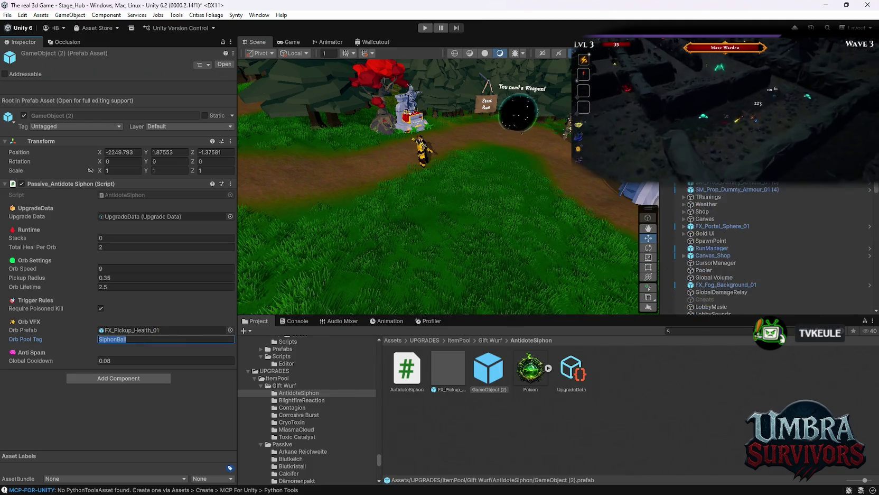
scroll(766, 248, "up", 1)
- Add an ObjectPooler pool tagged SiphonBall with GameObject (2) as its prefab
left_click(704, 302)
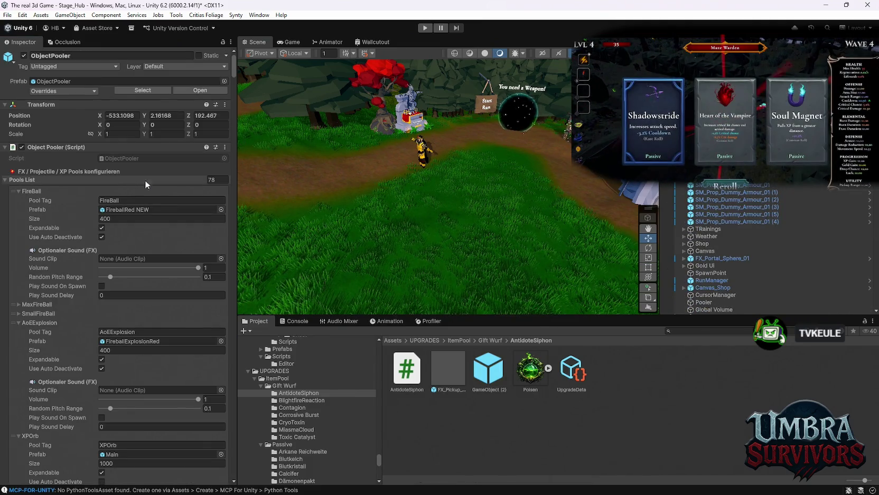
left_click_drag(234, 75, 238, 473)
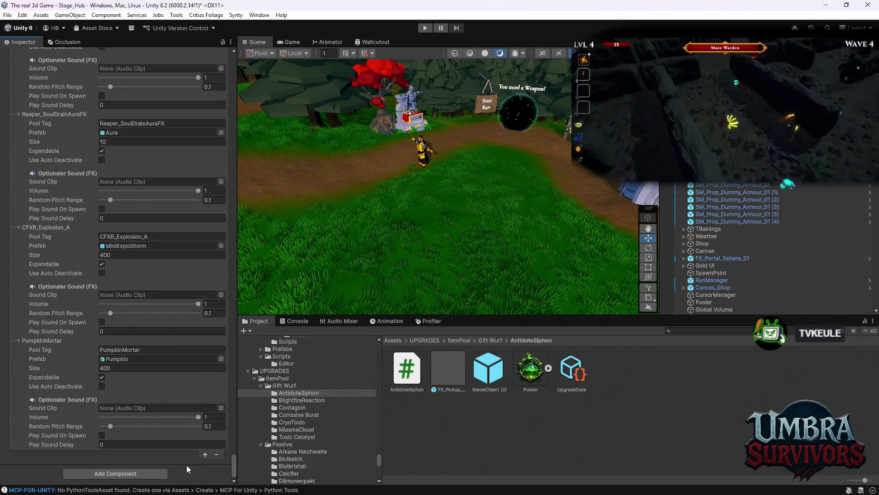
left_click(201, 454)
scroll(155, 389, "down", 2)
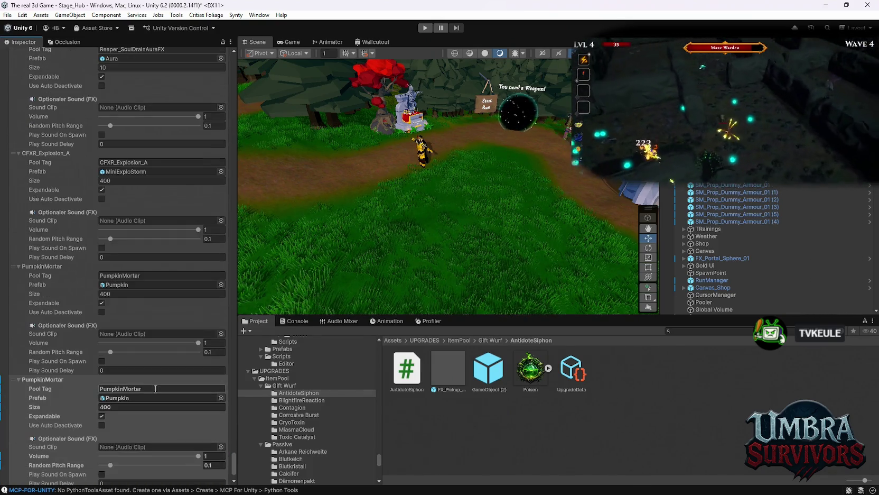
left_click(155, 388)
type("SiphonBall")
left_click_drag(490, 374, 139, 397)
scroll(169, 405, "down", 2)
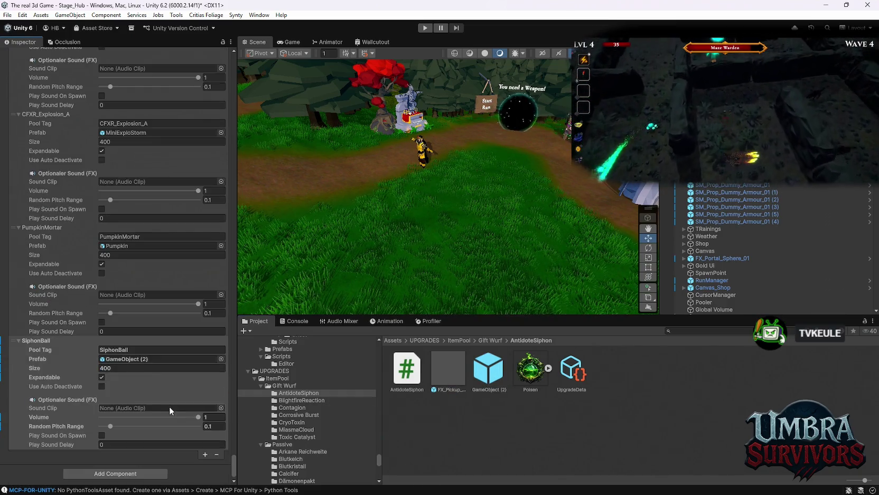
scroll(201, 423, "up", 3)
mouse_move(231, 448)
left_mouse_down()
mouse_move(229, 215)
mouse_move(105, 72)
left_mouse_up()
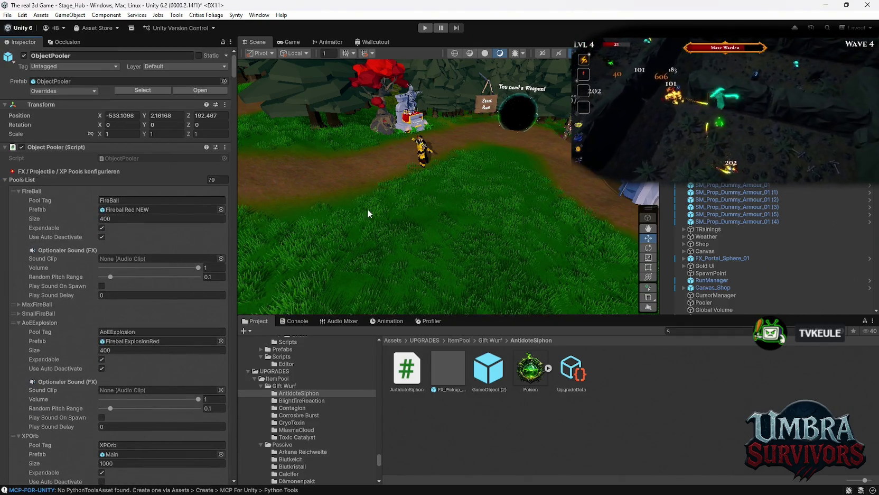
left_click(306, 400)
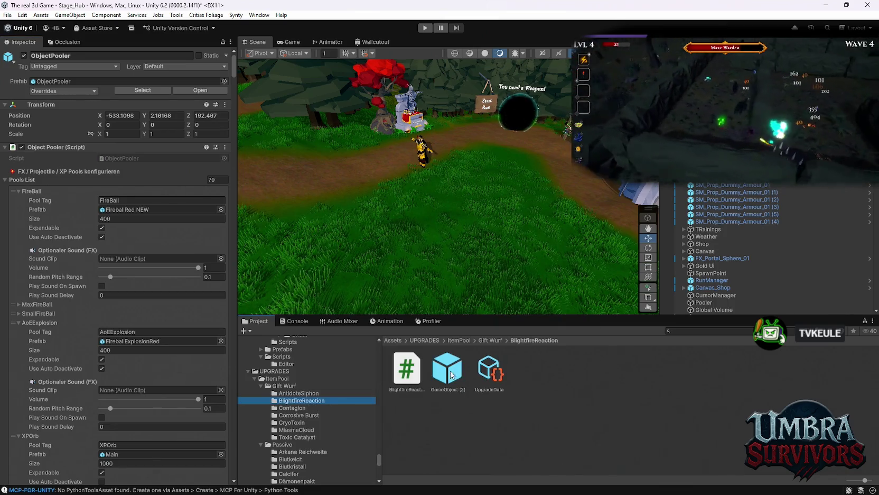
- Add the Blightfire Reaction script to GameObject (2) and link the folder's UpgradeData
left_click(452, 374)
left_click_drag(403, 376, 85, 189)
mouse_move(489, 370)
left_mouse_down()
mouse_move(138, 210)
mouse_move(128, 217)
left_mouse_up()
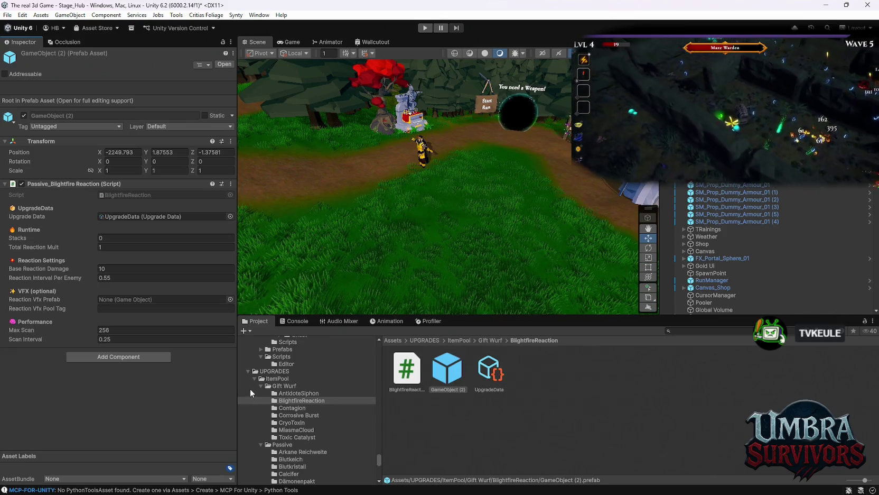
- Search 'curse' and preview each curse effect, from BlindCurse through ZombifyCurse
left_click(682, 331)
type("curse")
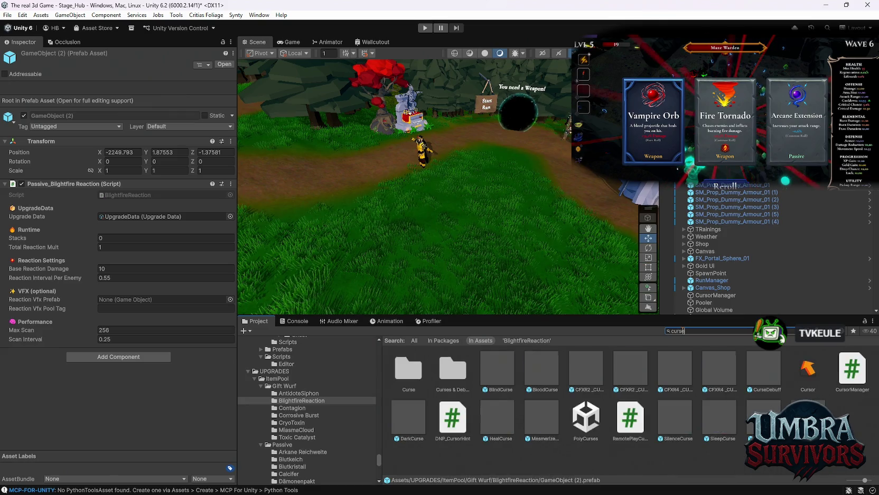
double_click(494, 376)
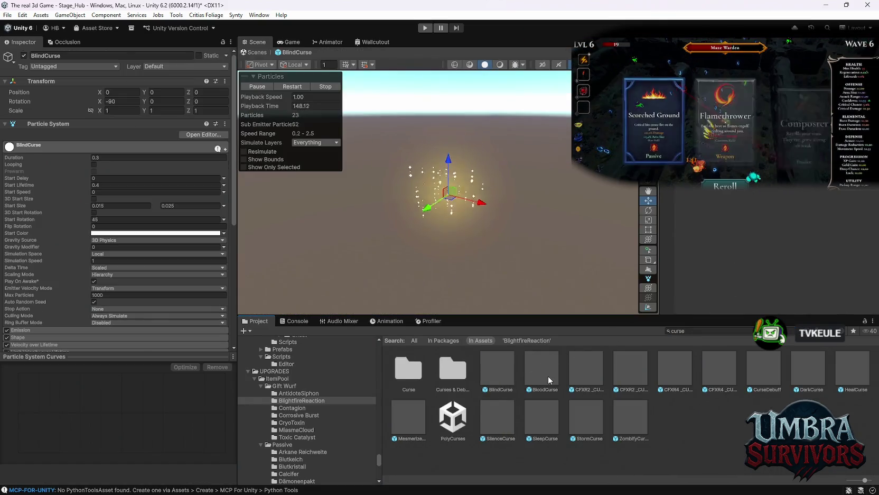
double_click(549, 376)
double_click(599, 371)
double_click(665, 374)
left_click(756, 376)
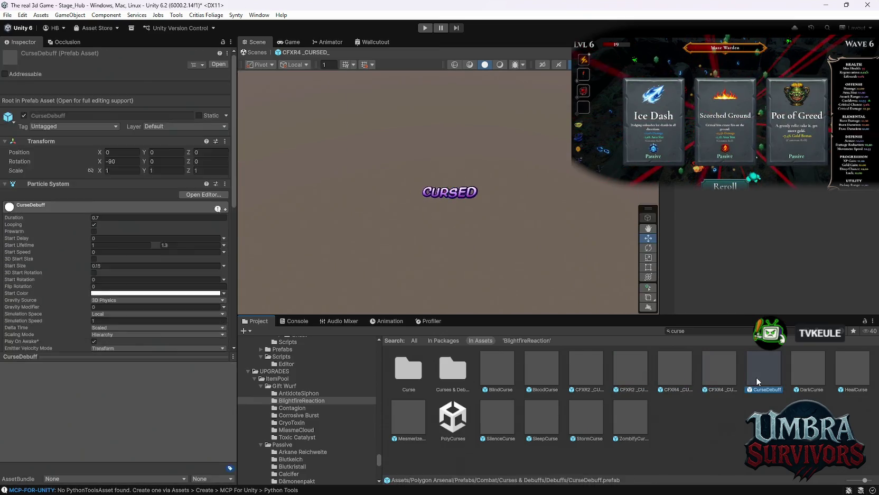
double_click(756, 376)
double_click(797, 373)
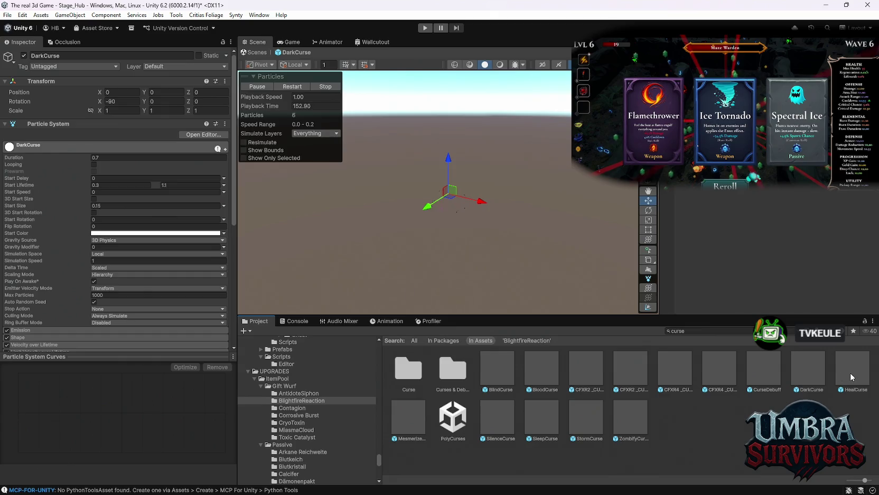
double_click(850, 372)
double_click(391, 416)
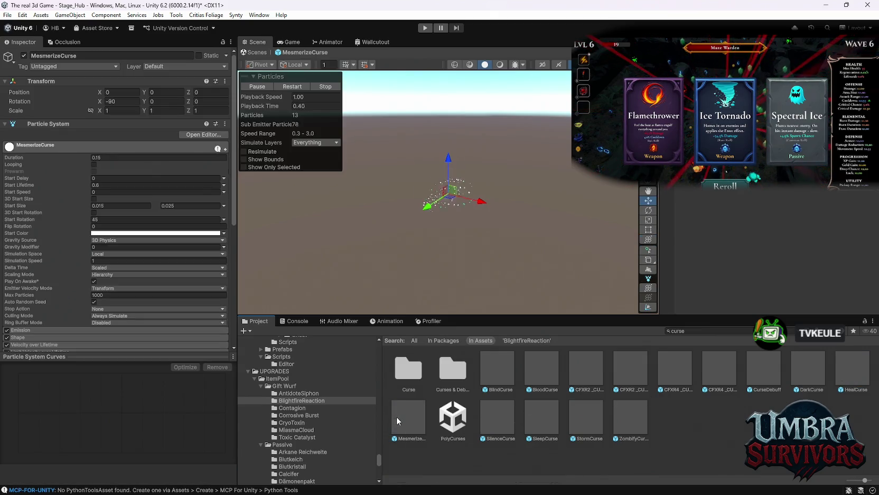
double_click(503, 418)
double_click(546, 419)
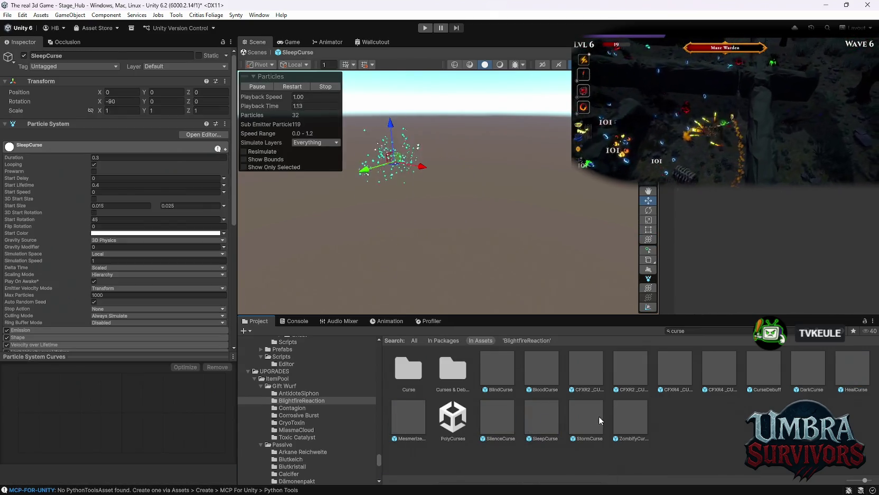
double_click(589, 420)
double_click(621, 421)
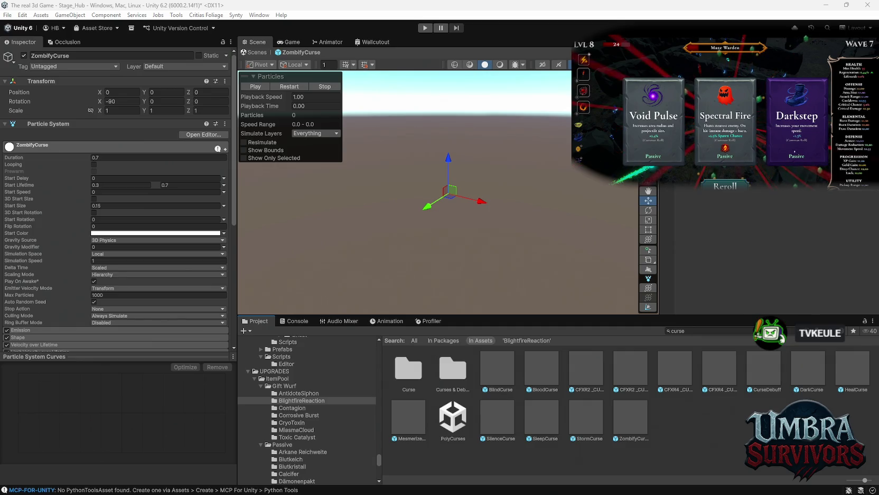
- Go back through AntidoteSiphon to the BlightfireReaction folder and select its GameObject (2) prefab
left_click(299, 394)
left_click(299, 401)
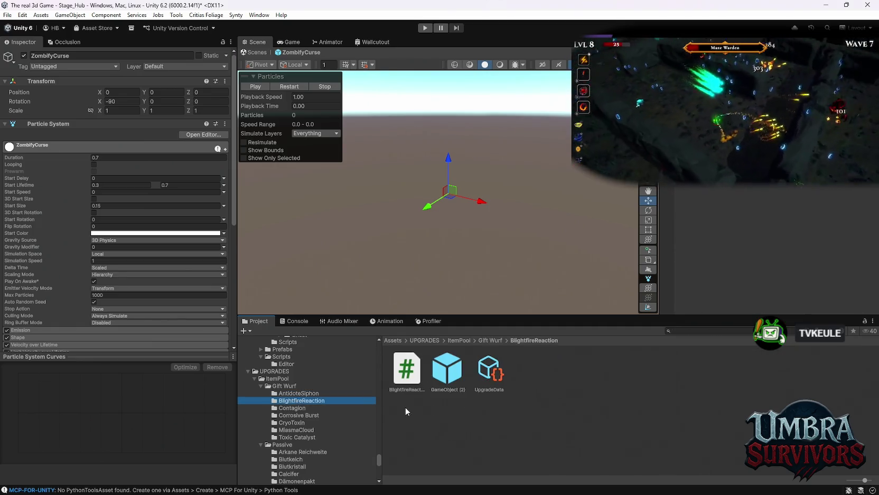
left_click(448, 368)
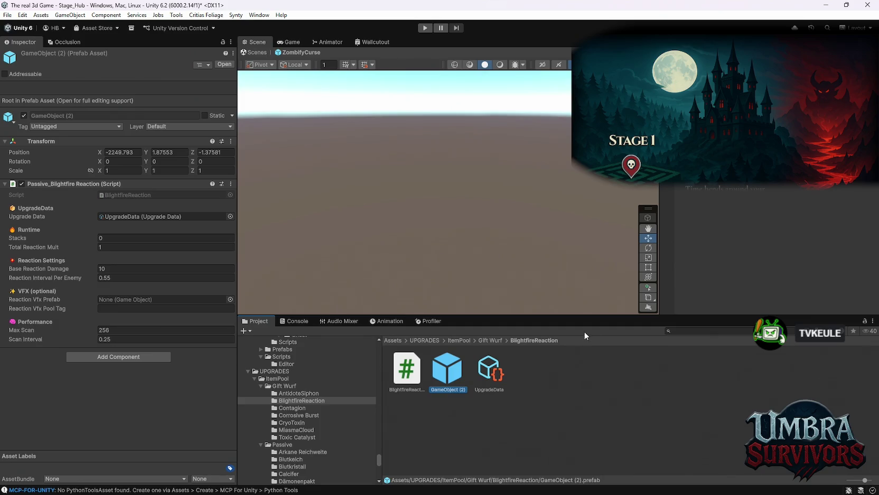
left_click(684, 331)
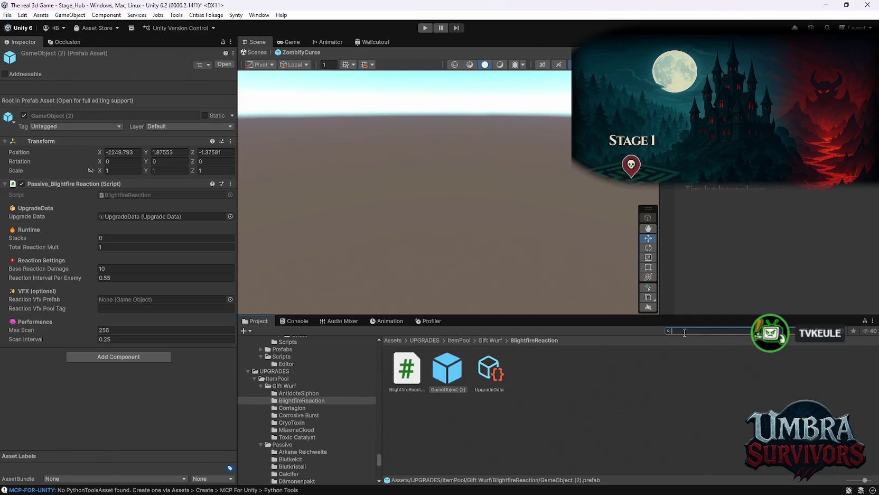
- Search 'acid', switch to 'curse', and compare the Mesmerize through Zombify curses, settling on SilenceCurse
type("acid")
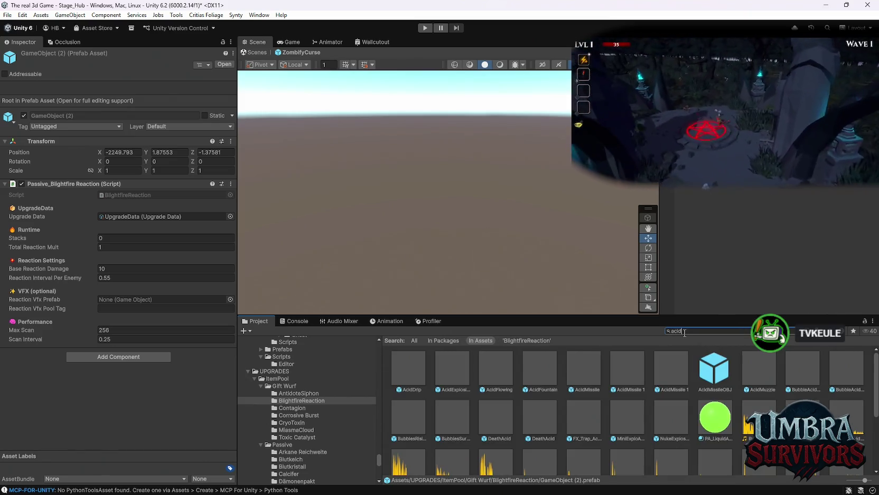
key("BackSpace")
key("BackSpace")
key("BackSpace")
type("cur")
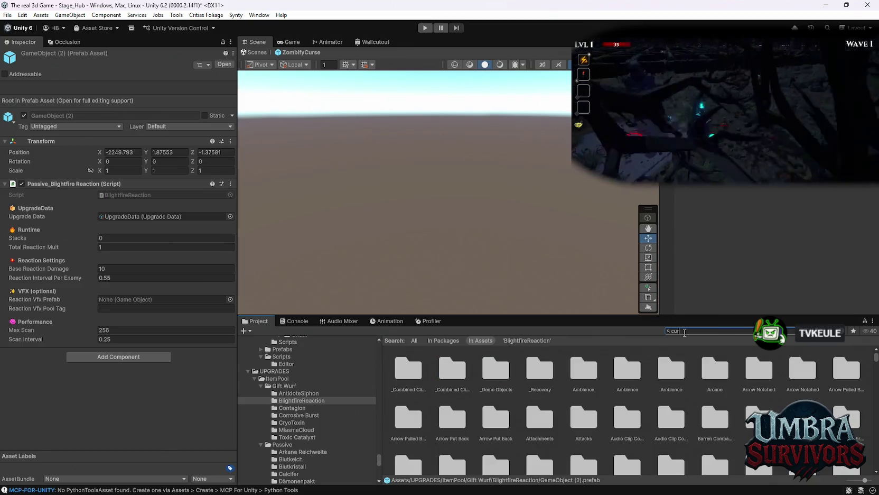
type("se")
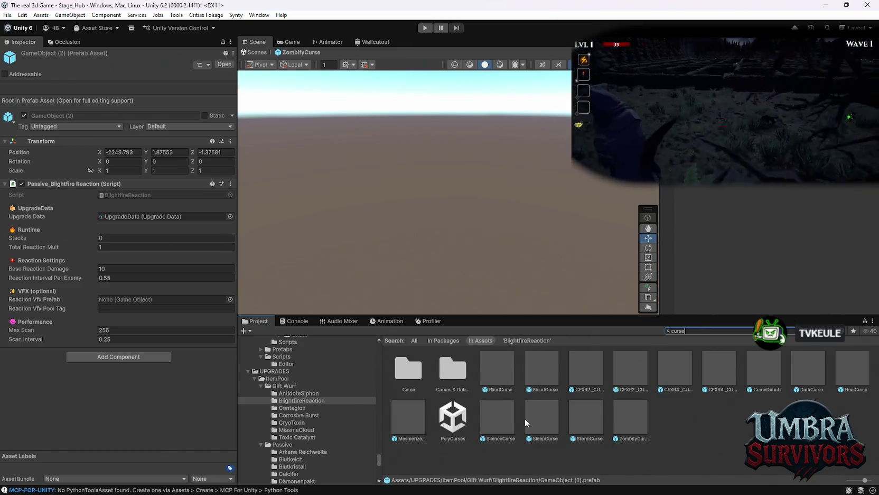
left_click(410, 417)
left_click(497, 418)
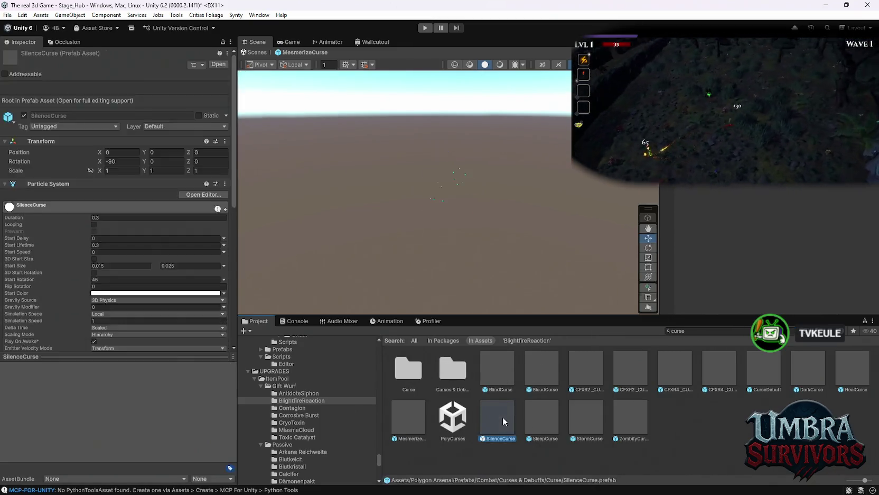
left_click(535, 413)
left_click(574, 410)
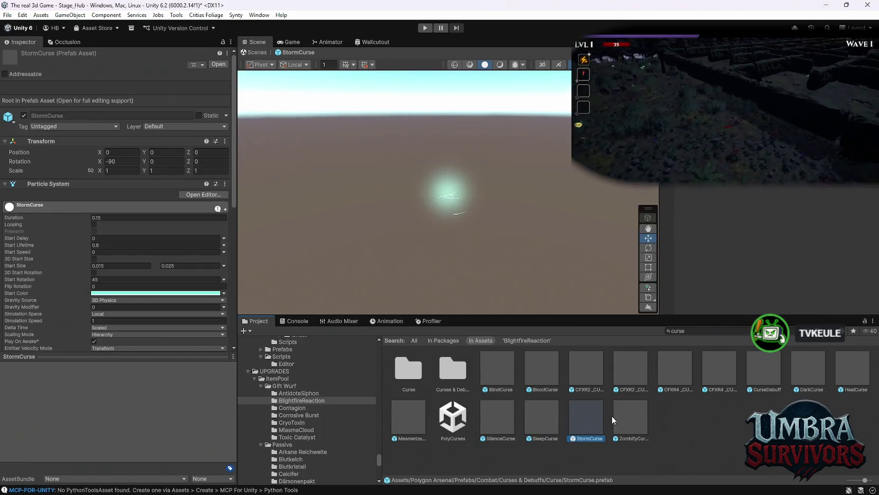
left_click(612, 415)
left_click(505, 414)
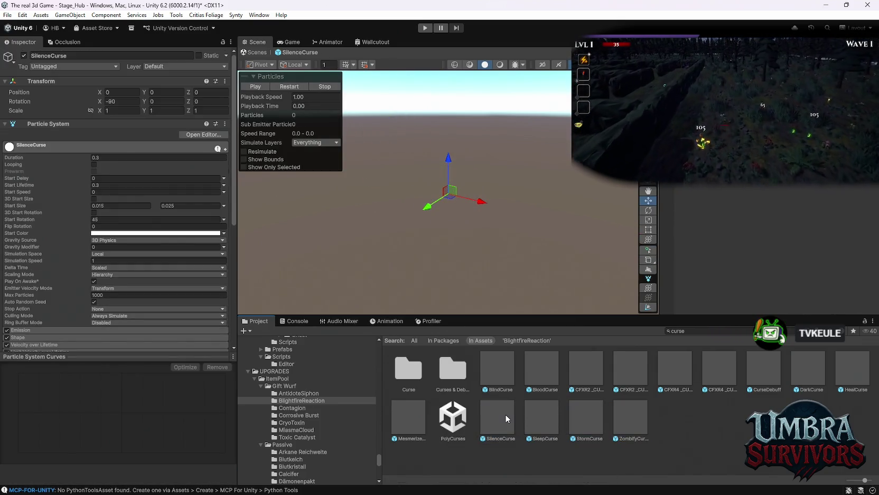
left_click(497, 417)
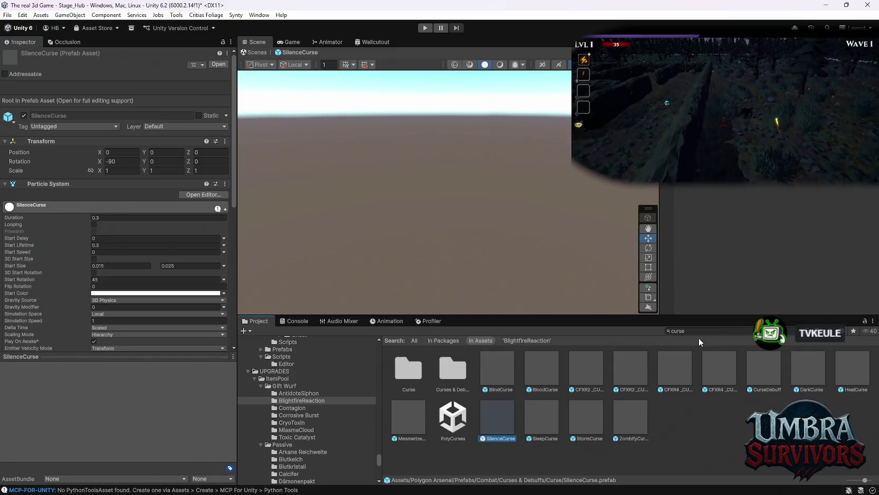
- Return to the BlightfireReaction folder, inspect GameObject (2)'s script, and open SilenceCurse for editing
left_click(359, 401)
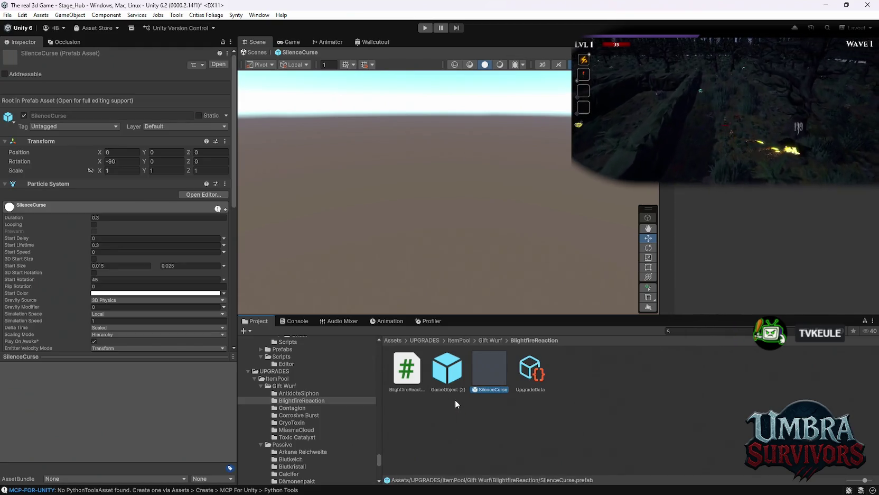
left_click(443, 382)
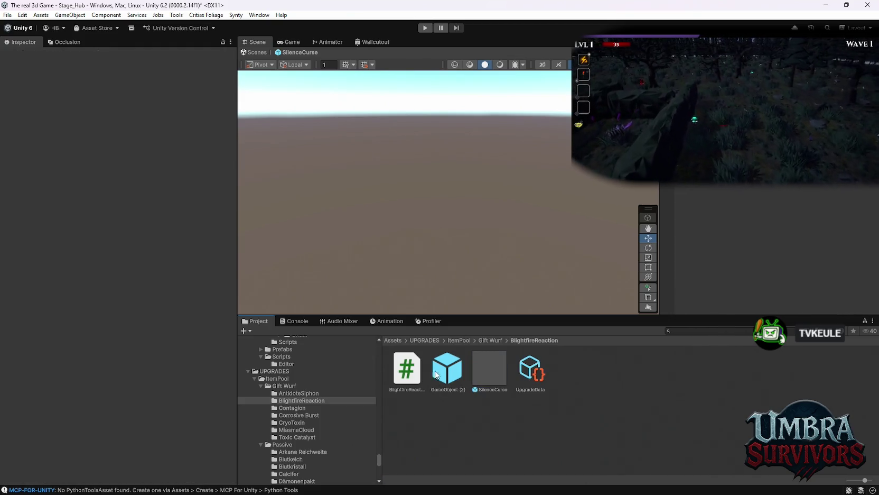
double_click(491, 369)
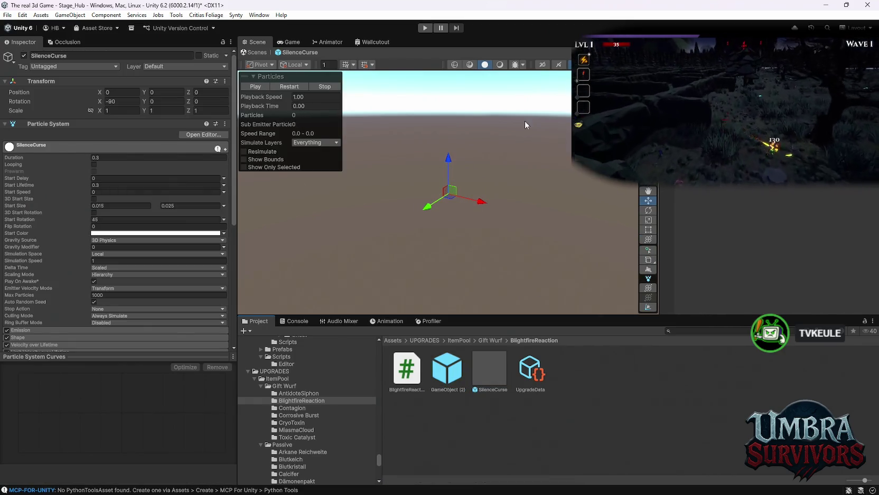
- Give SilenceCurse's Color over Lifetime gradient a bright cyan start and a bright green end
scroll(141, 270, "down", 5)
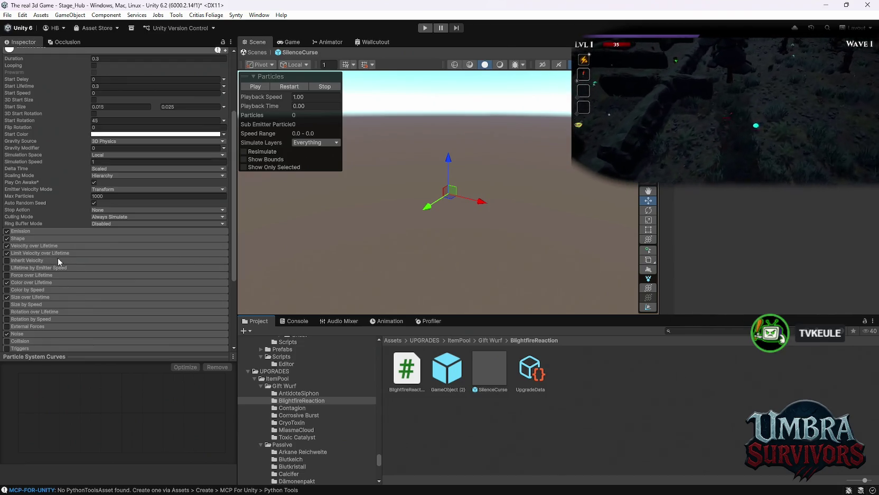
left_click(39, 282)
left_click(133, 290)
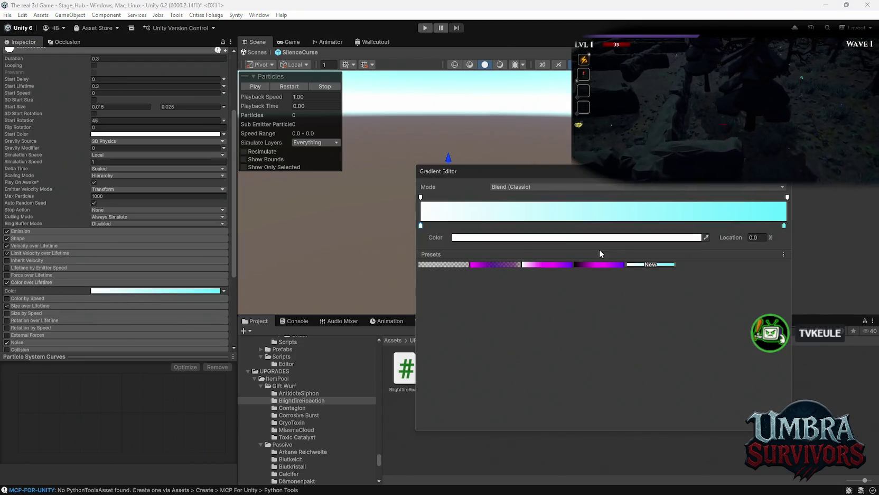
left_click(785, 226)
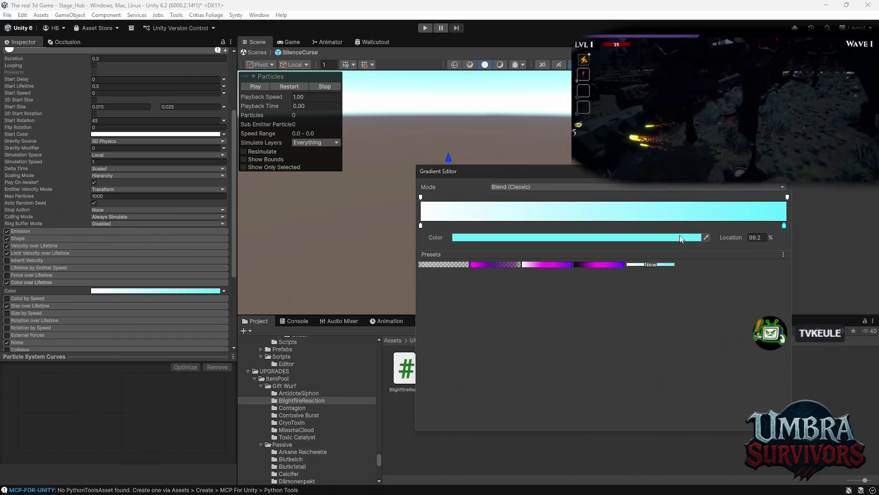
left_click(660, 237)
left_click(703, 243)
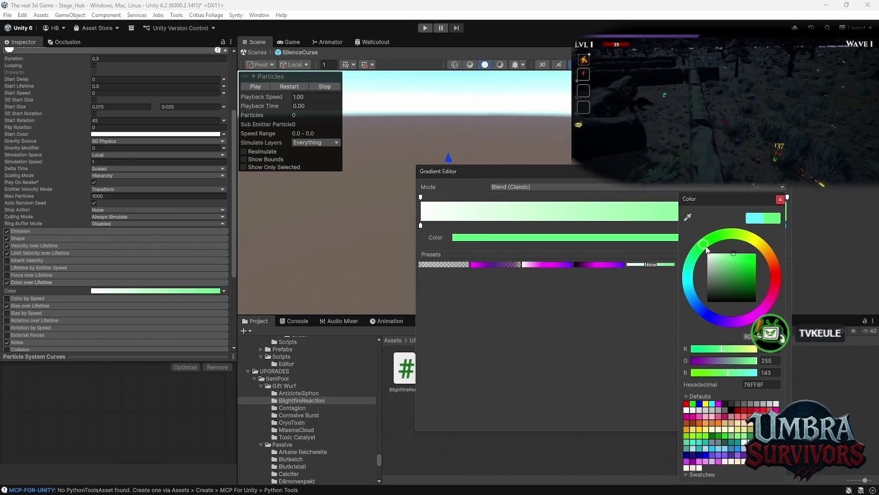
left_click_drag(739, 264, 779, 237)
left_click(780, 199)
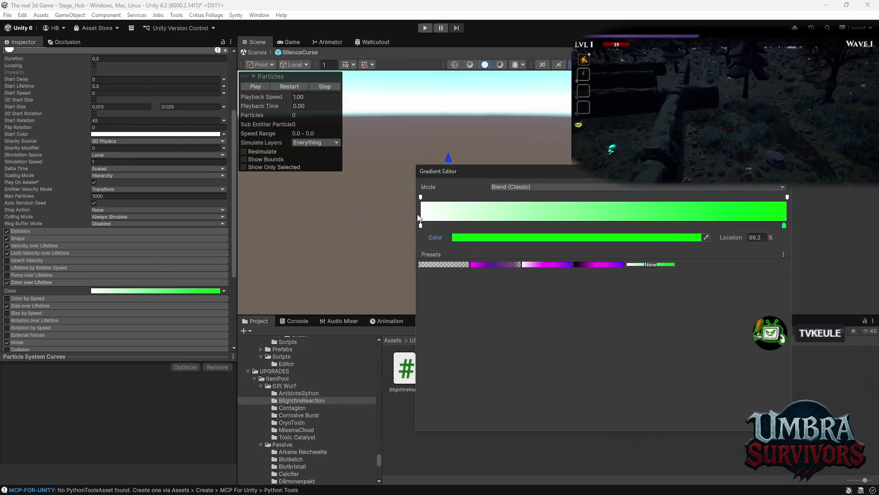
left_click(421, 225)
left_click(502, 237)
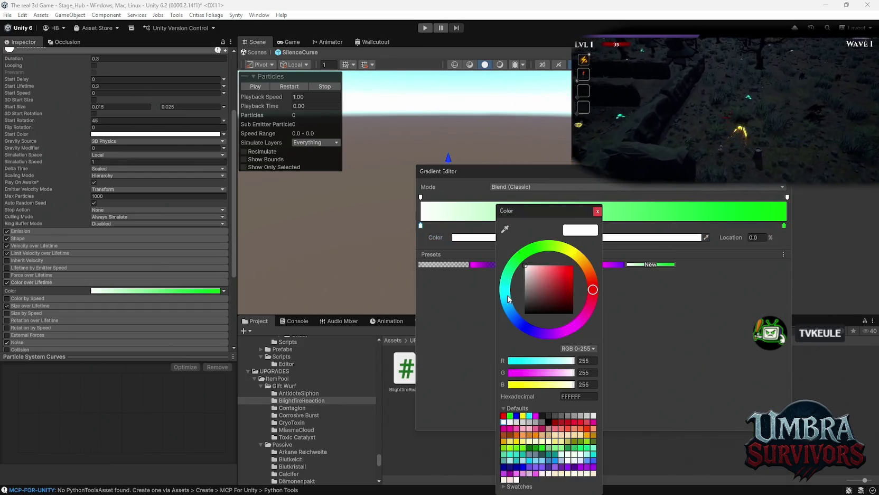
left_click_drag(544, 290, 571, 267)
left_click(739, 184)
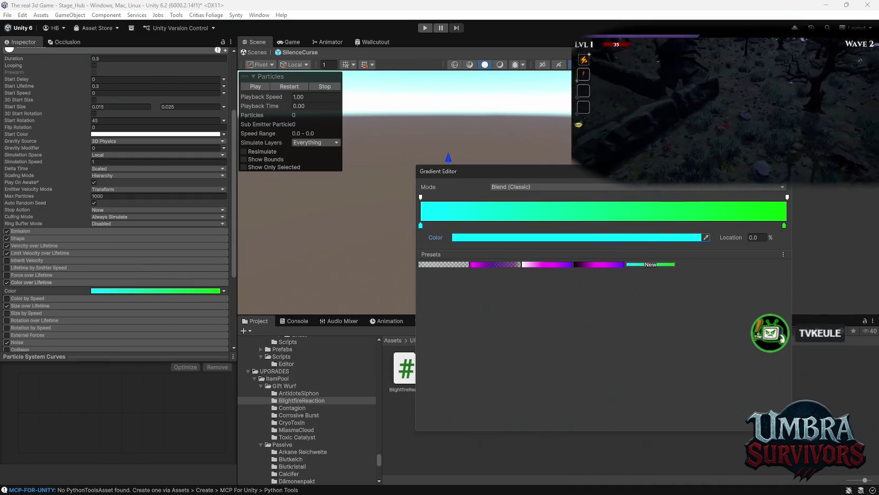
left_click(153, 179)
- Save the cyan-green gradient as a preset and apply it to two more particle layers
left_click(289, 86)
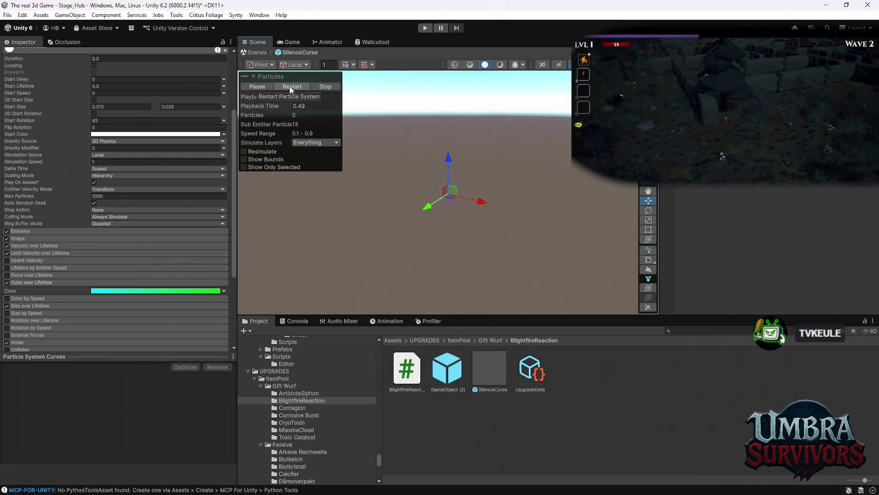
left_click(156, 291)
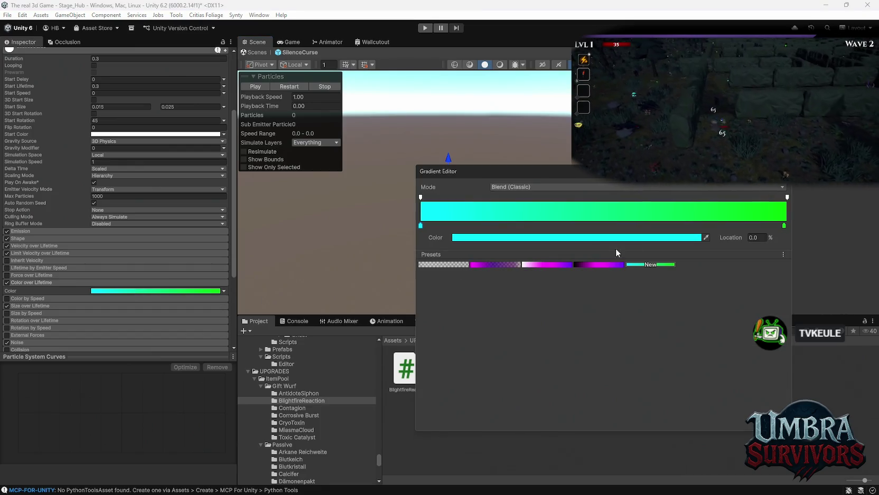
left_click(666, 264)
key("Escape")
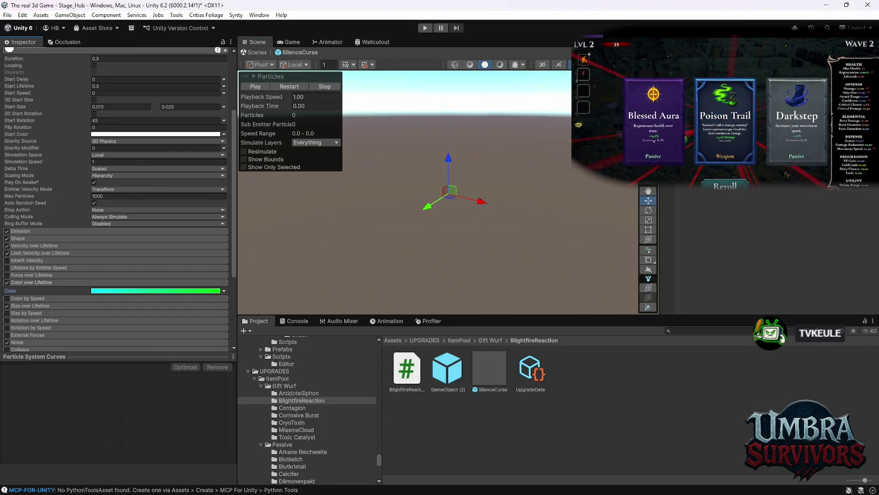
left_click(37, 282)
left_click(155, 290)
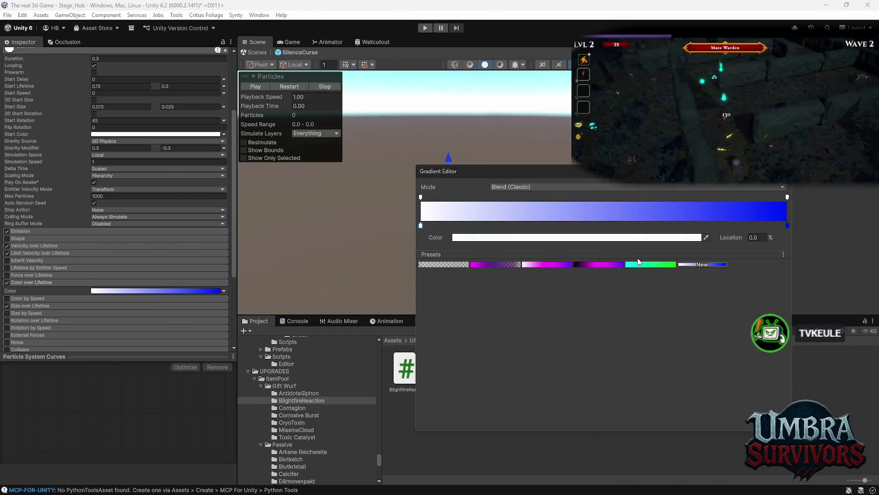
left_click(651, 264)
left_click(62, 282)
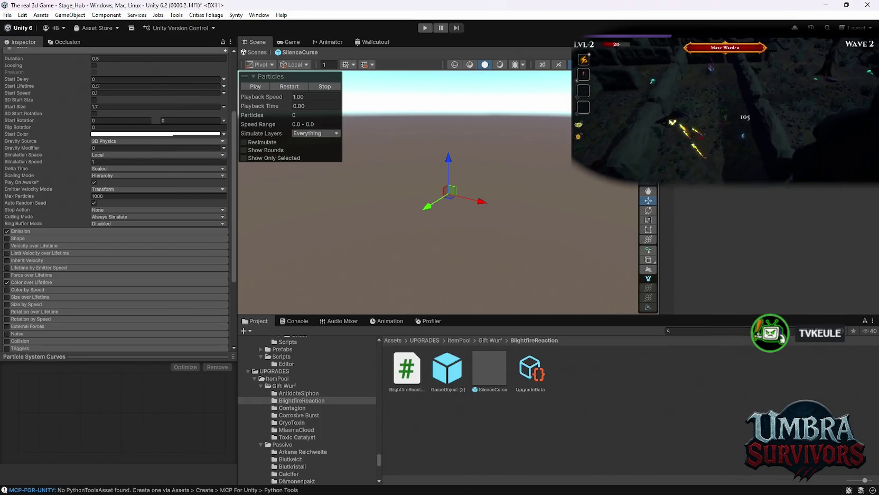
left_click(44, 281)
left_click(122, 291)
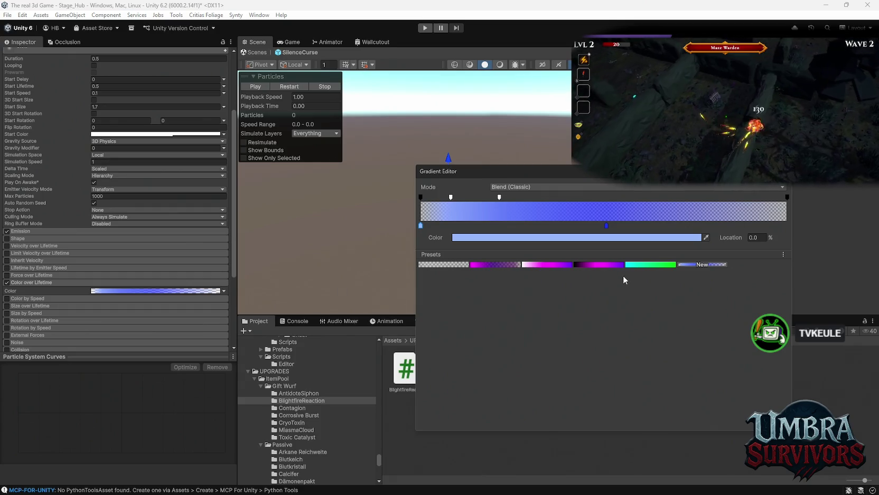
left_click(651, 265)
left_click(313, 85)
- Disable the Glow particle layer and replay the burst to check the colours
left_click(290, 85)
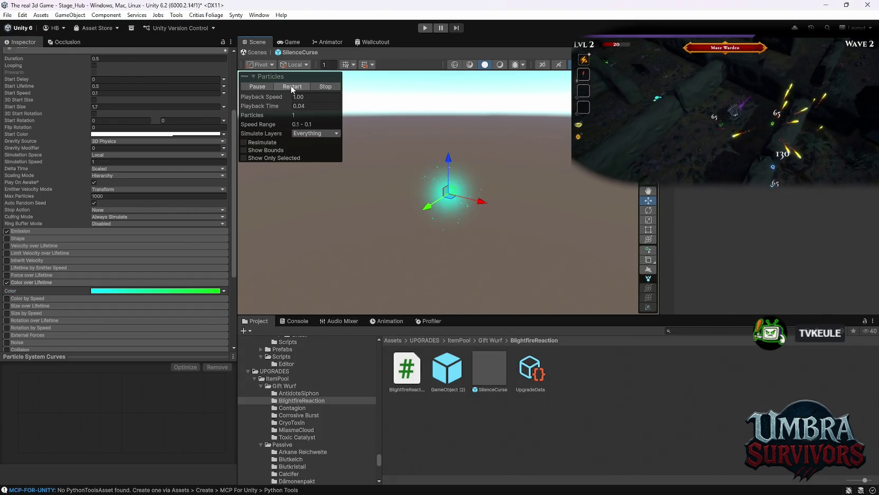
left_click(291, 85)
left_click(290, 85)
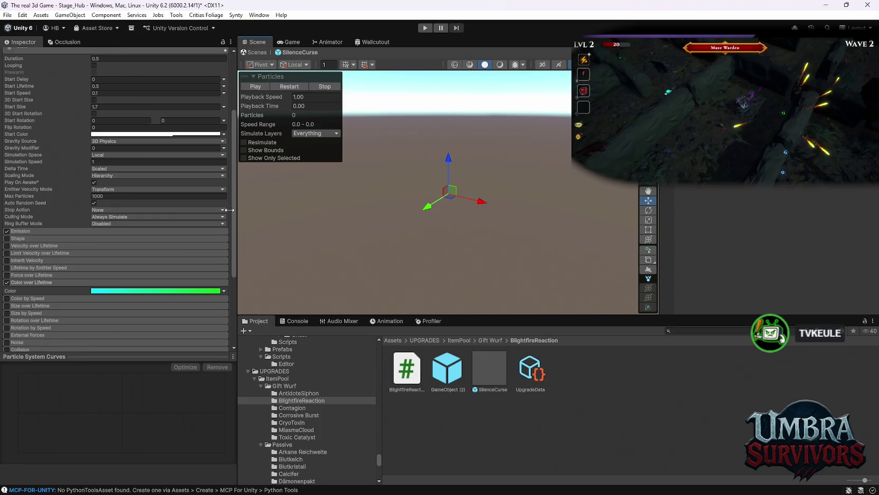
scroll(111, 106, "up", 5)
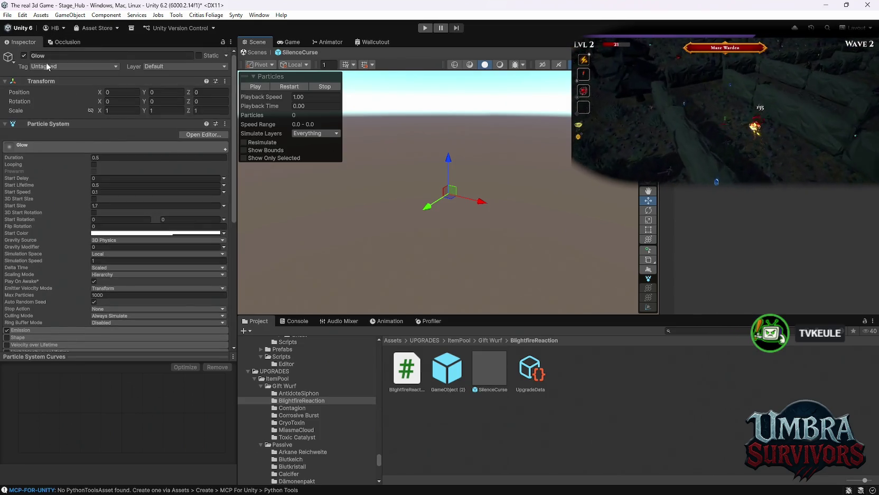
left_click(23, 56)
left_click(292, 87)
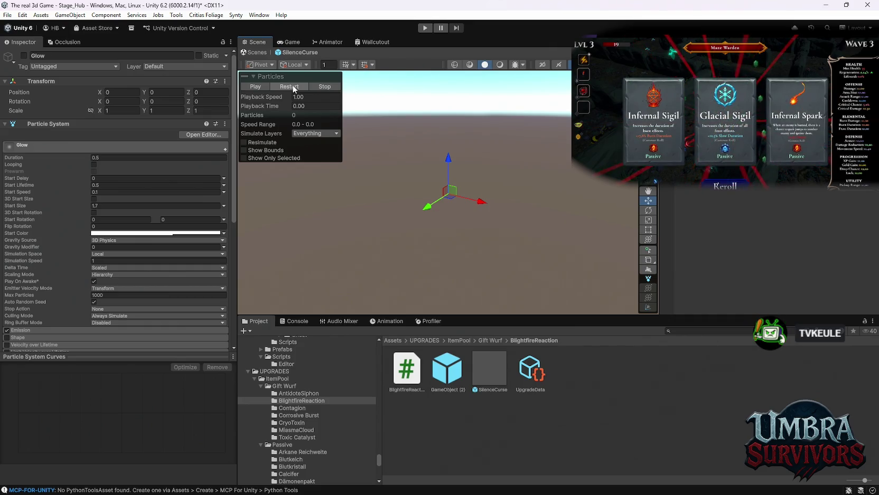
left_click(292, 87)
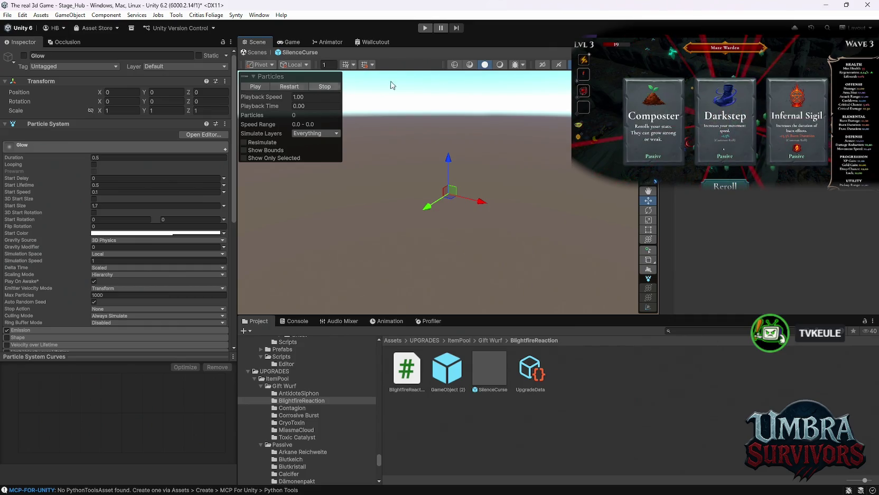
left_click(289, 88)
left_click(290, 89)
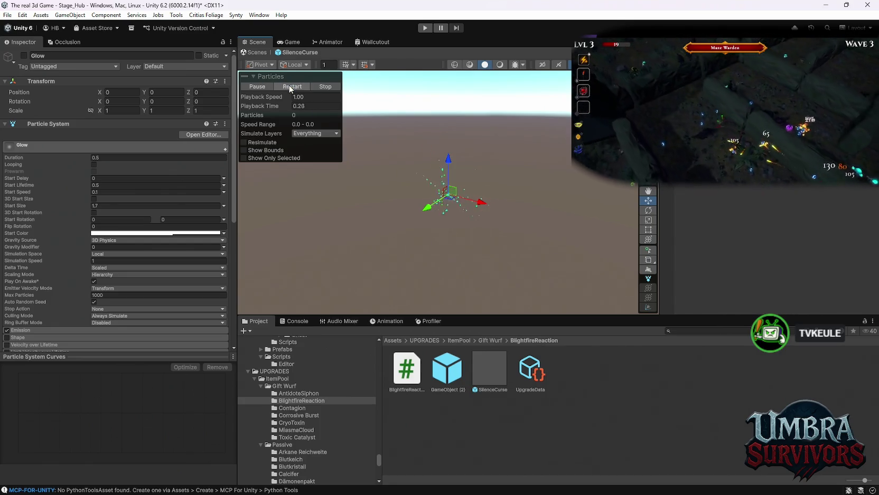
left_click(290, 88)
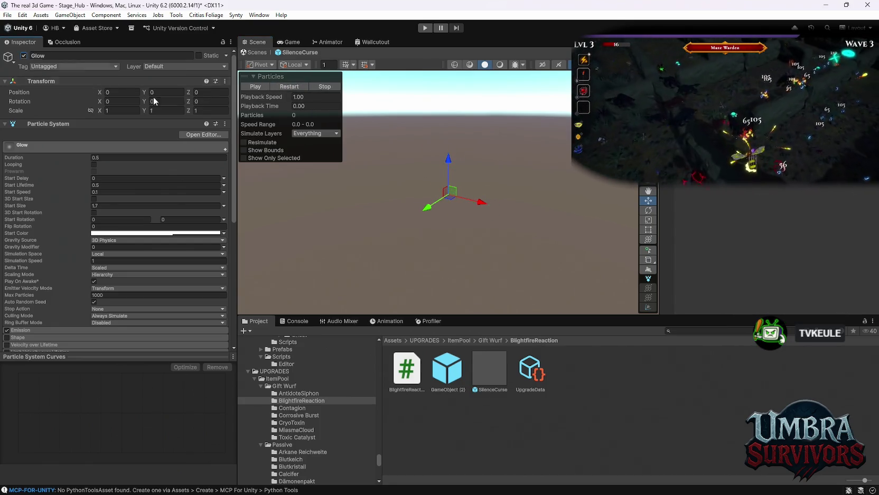
left_click(287, 87)
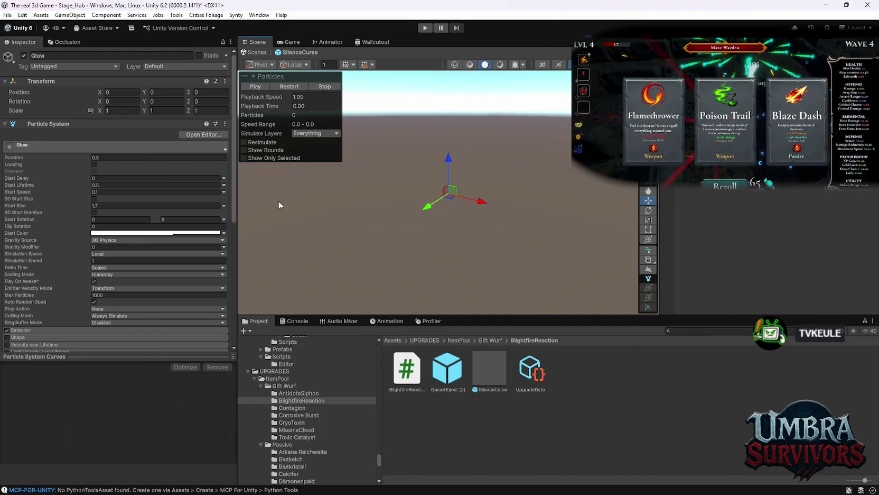
- Lower the gradient's starting opacity to 58 and replay the effect
scroll(132, 264, "down", 5)
left_click(127, 290)
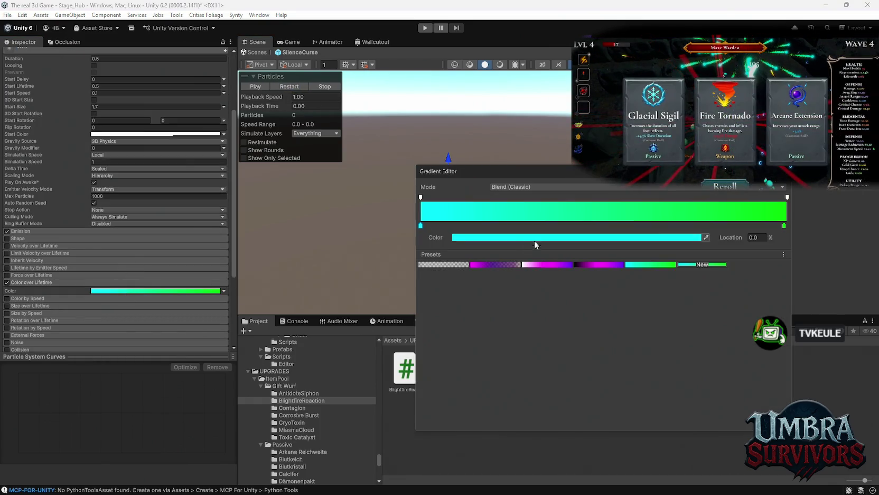
left_click(421, 196)
left_click_drag(694, 238, 508, 238)
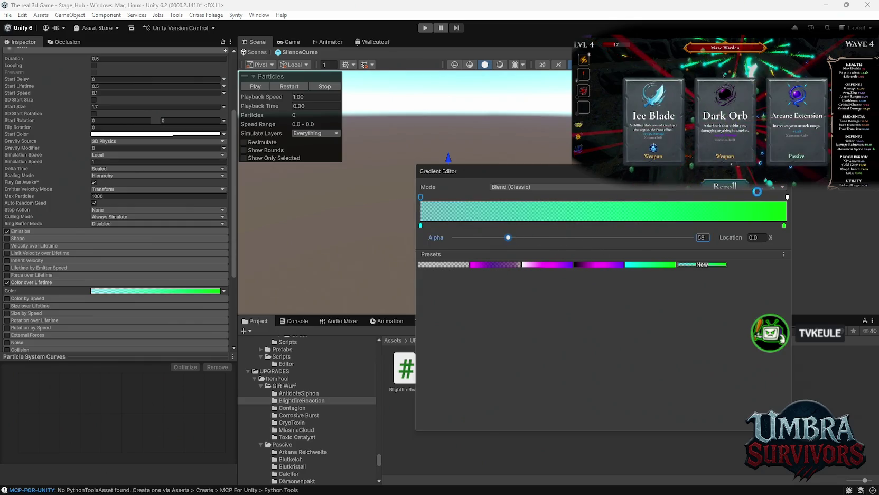
left_click(312, 78)
left_click(289, 87)
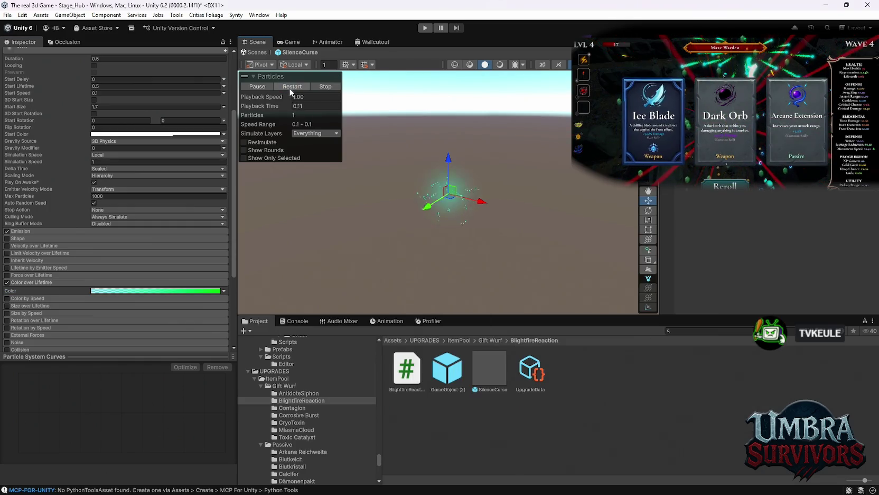
- Make the gradient's end more transparent, replay the burst, then bring up the Blightfire passive prefab
left_click(135, 290)
left_click(787, 197)
left_click_drag(657, 240, 539, 237)
left_click(333, 87)
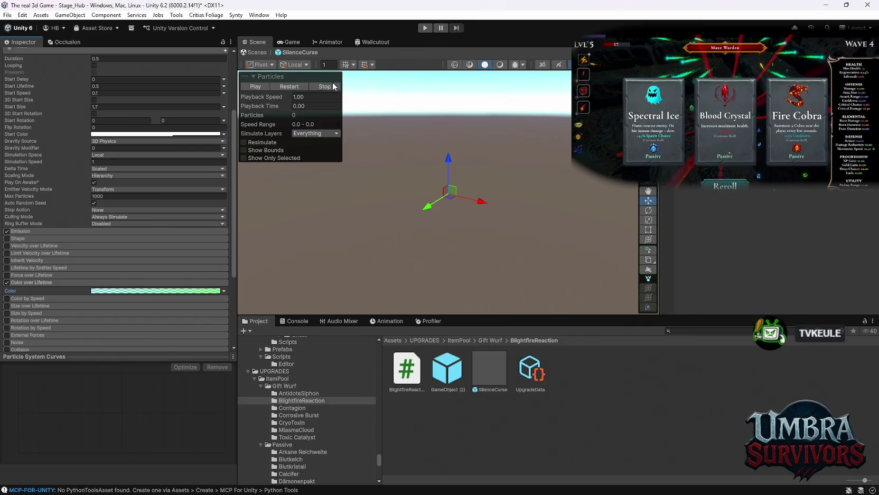
left_click(290, 87)
left_click(290, 86)
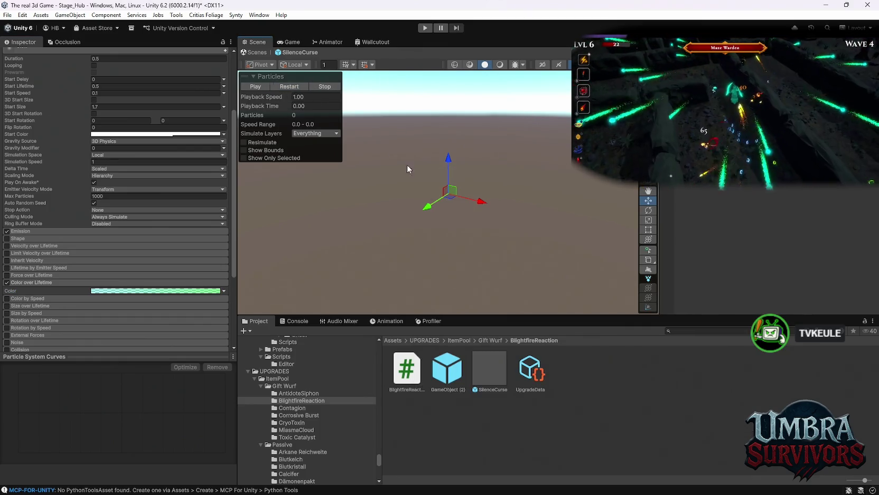
left_click(290, 85)
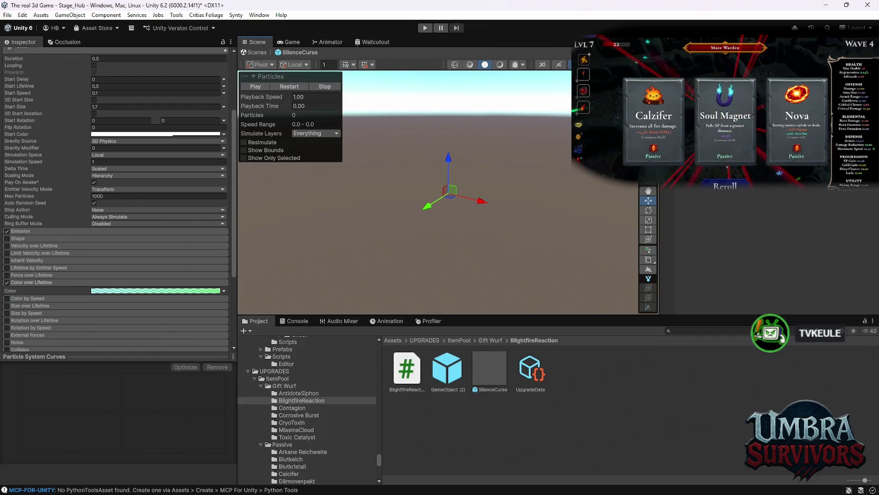
left_click(490, 374)
left_click(441, 374)
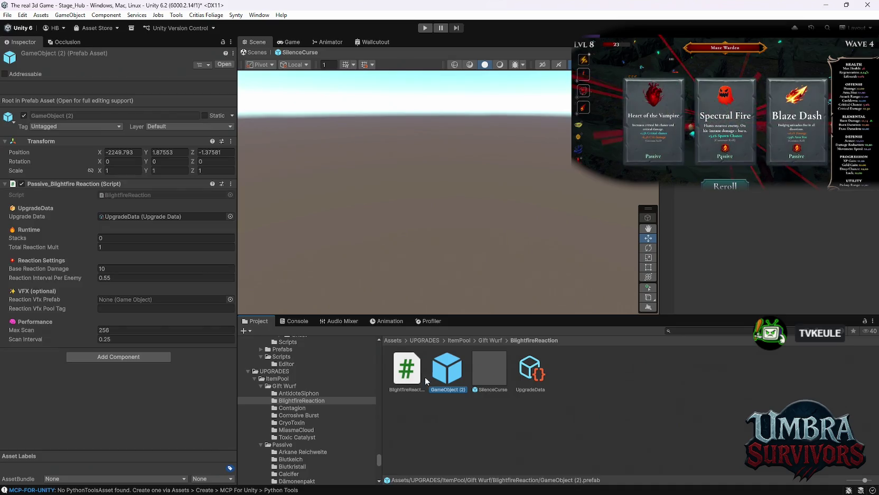
- Assign SilenceCurse as the Reaction Vfx Prefab and enter the pool tag Poisen
left_click_drag(487, 369, 113, 300)
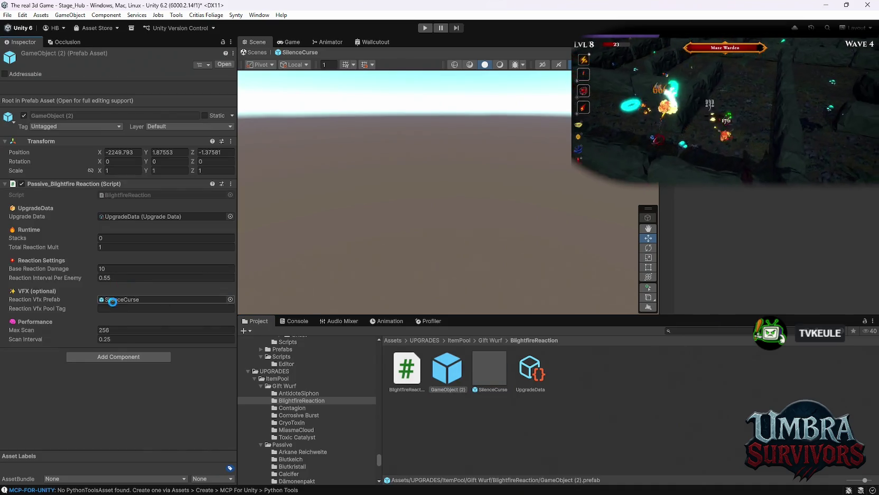
left_click(130, 308)
type("Si")
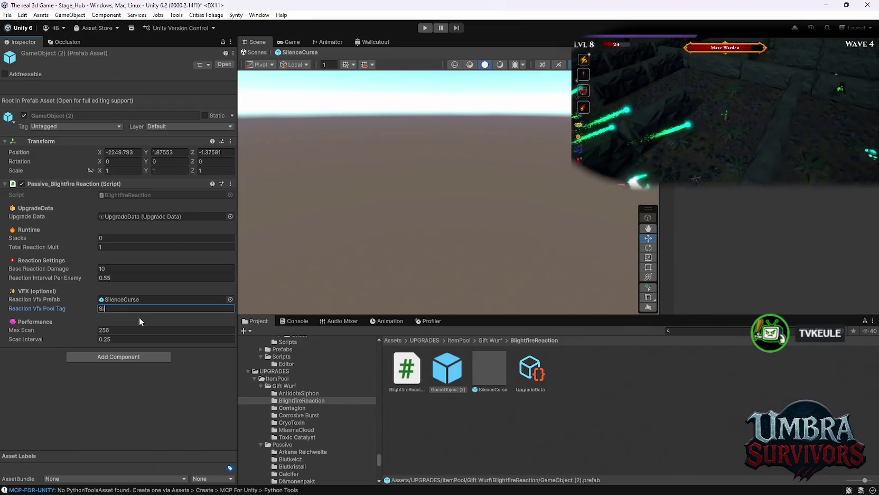
key("BackSpace")
key("BackSpace")
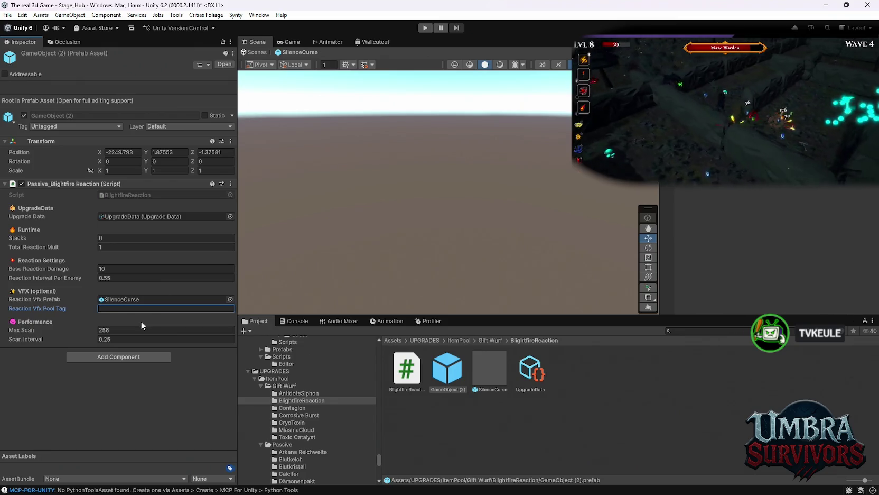
type("Po")
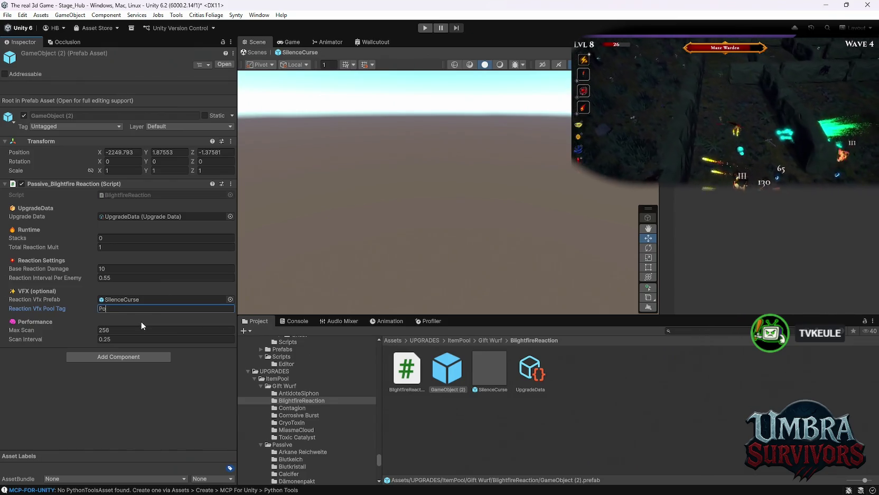
type("isen")
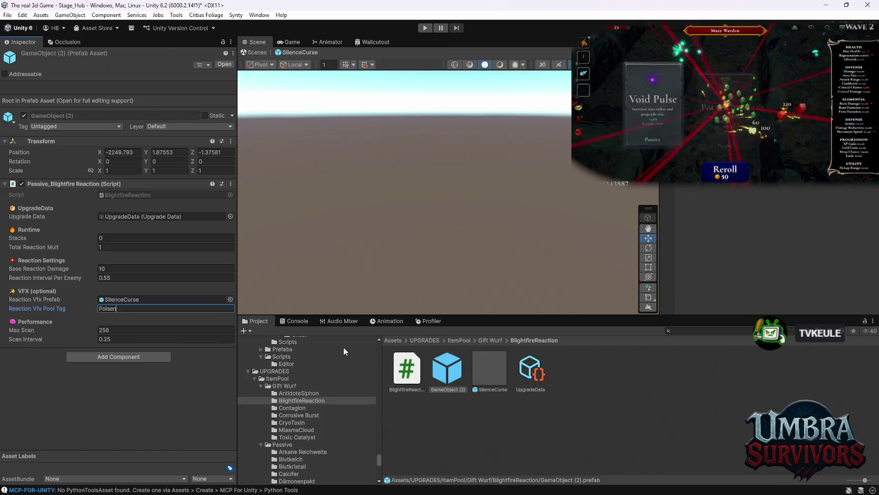
scroll(329, 429, "down", 10)
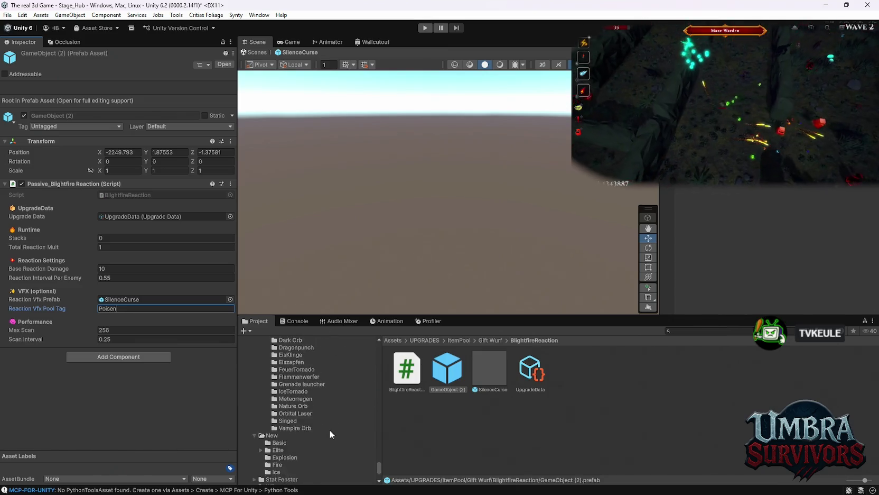
scroll(330, 430, "down", 6)
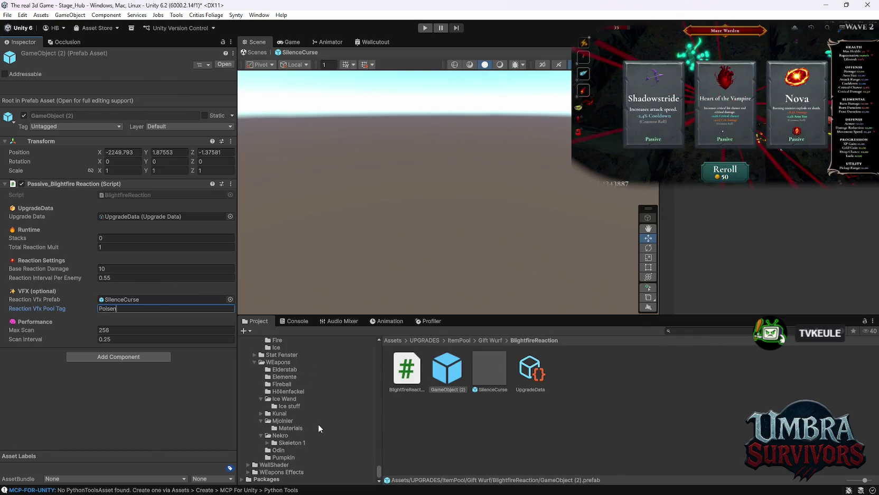
scroll(301, 407, "up", 5)
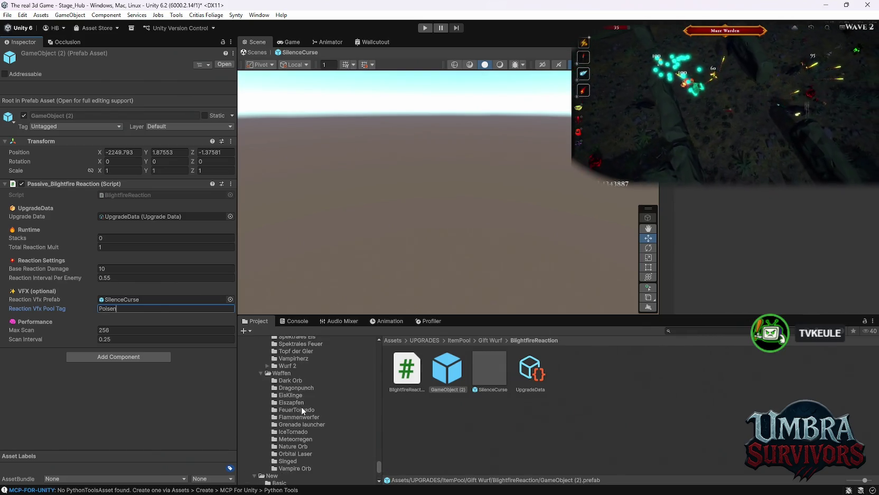
left_click(299, 403)
left_click(530, 368)
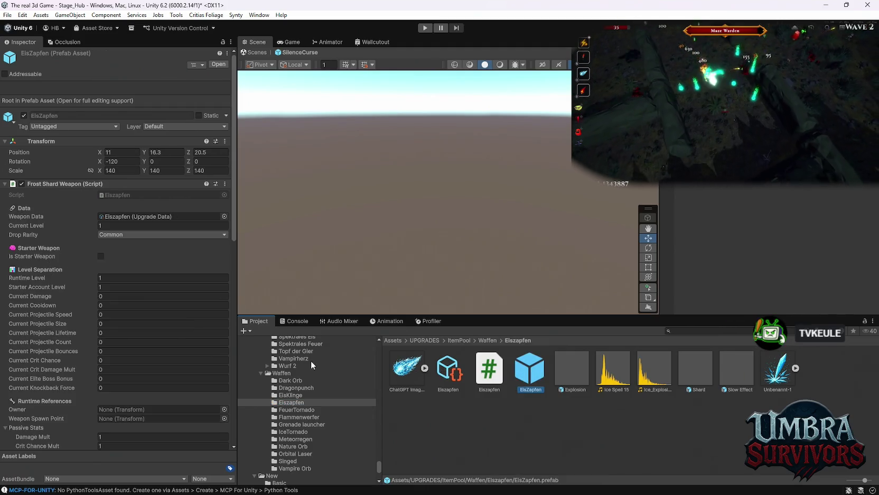
left_click(448, 370)
scroll(163, 325, "down", 3)
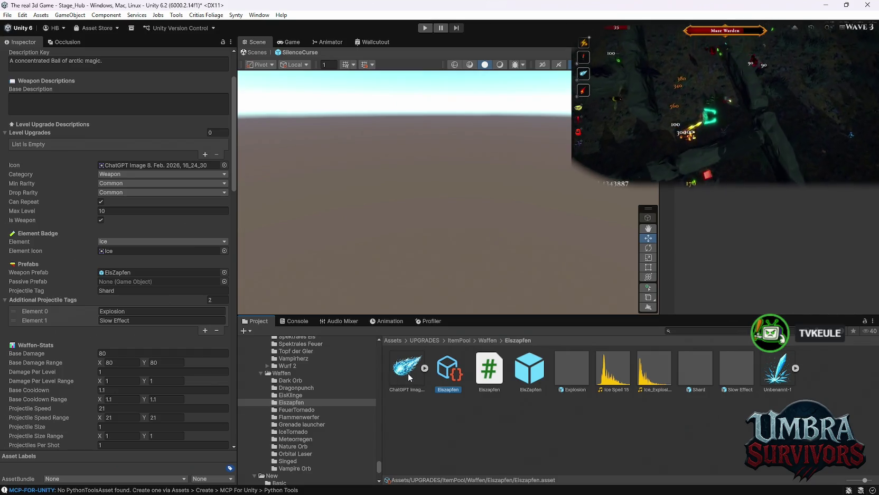
left_click(527, 376)
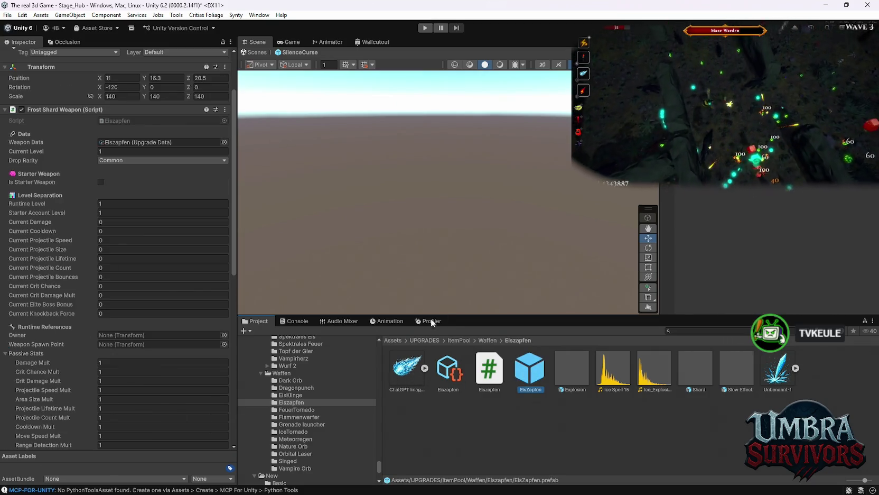
scroll(176, 311, "down", 11)
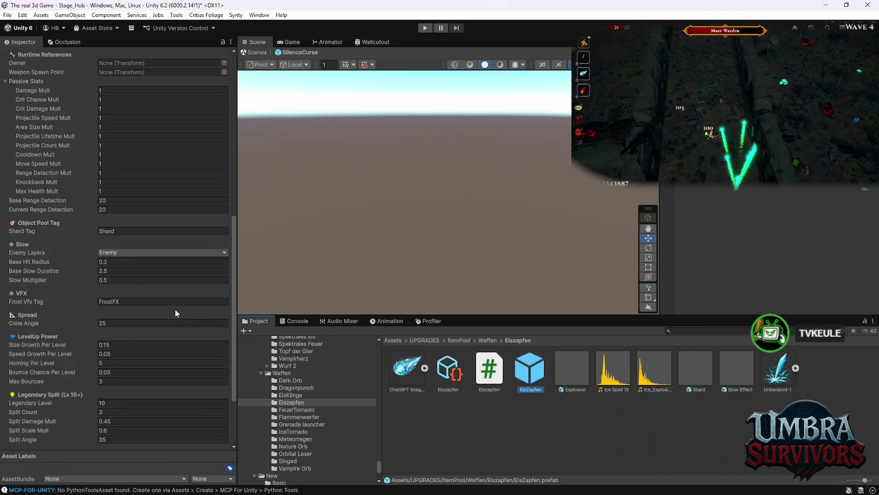
scroll(176, 309, "down", 4)
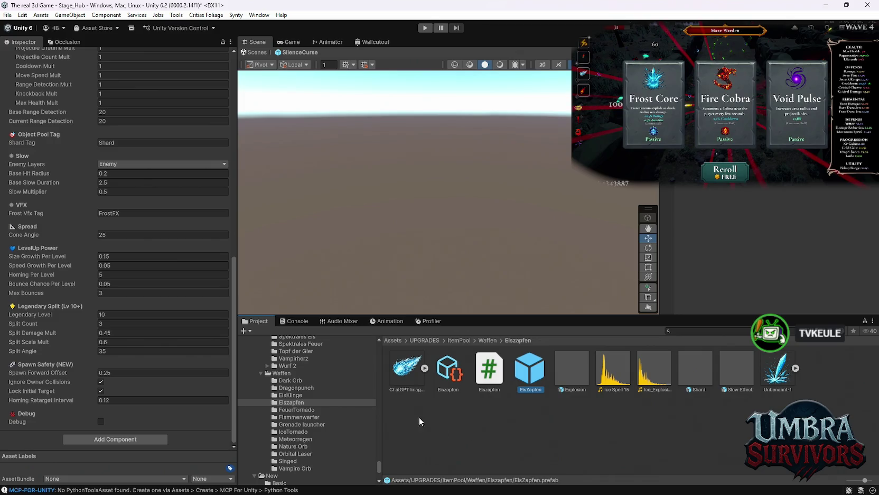
scroll(182, 368, "up", 3)
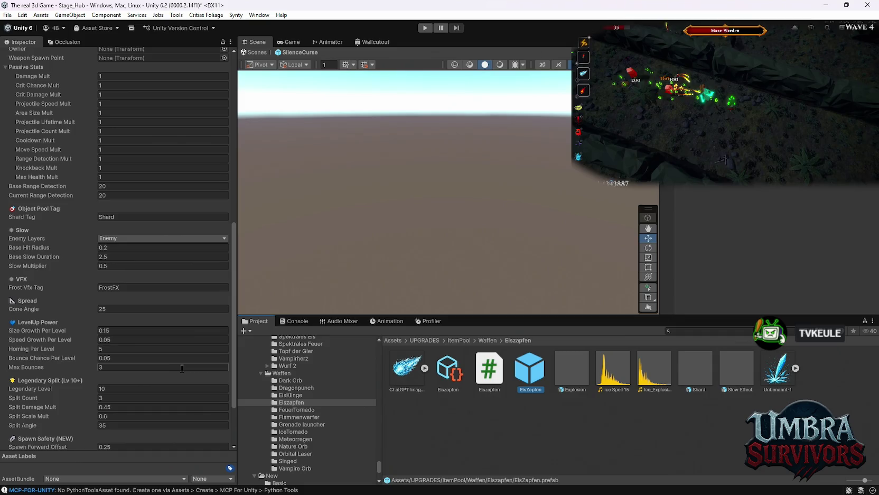
scroll(182, 367, "up", 12)
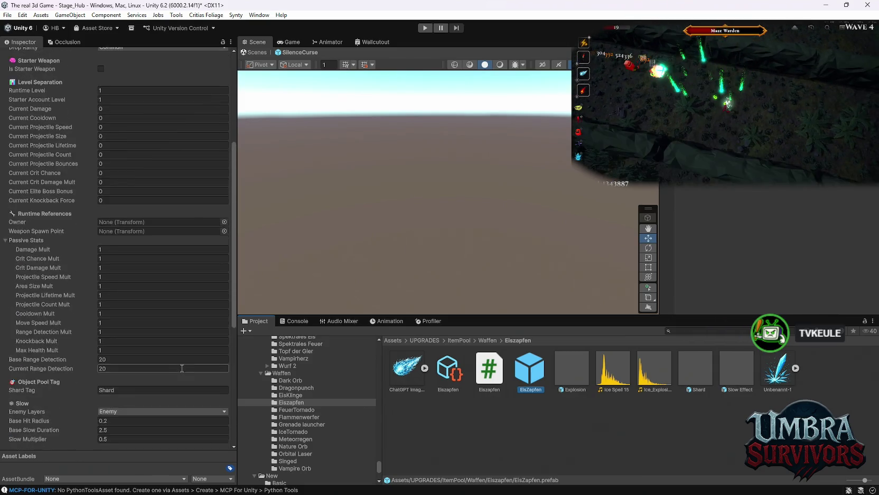
scroll(181, 364, "down", 7)
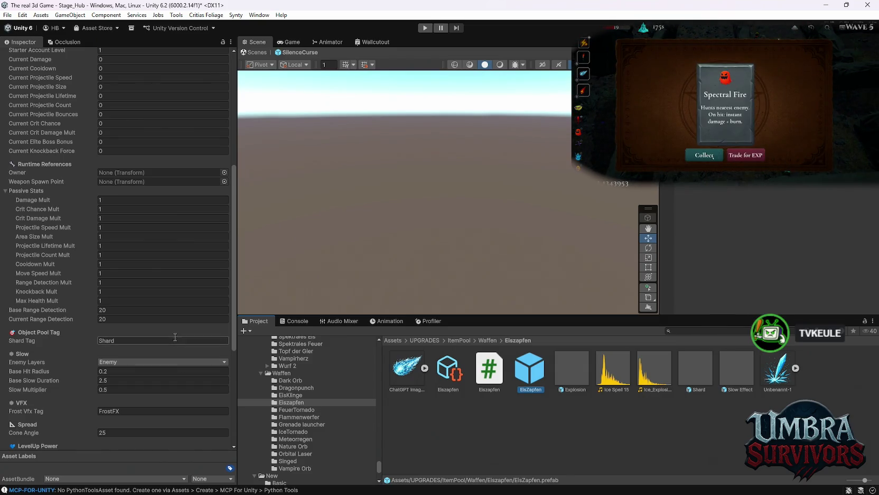
scroll(173, 342, "down", 8)
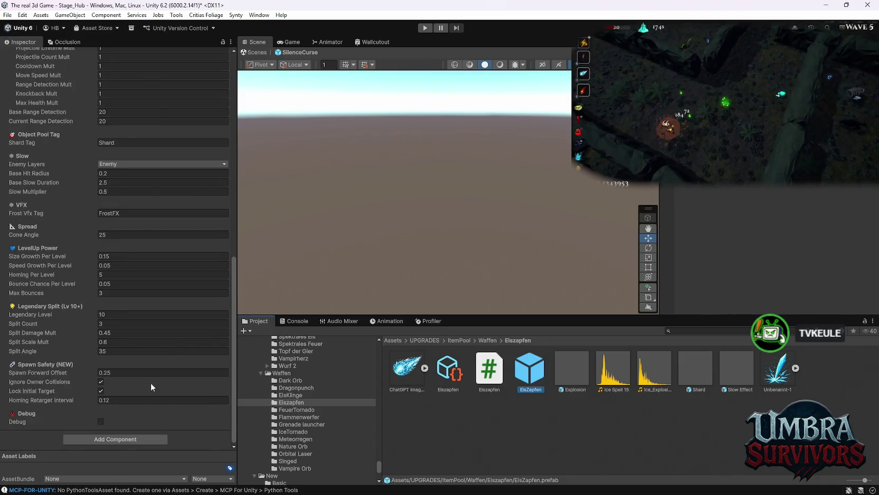
scroll(152, 382, "up", 2)
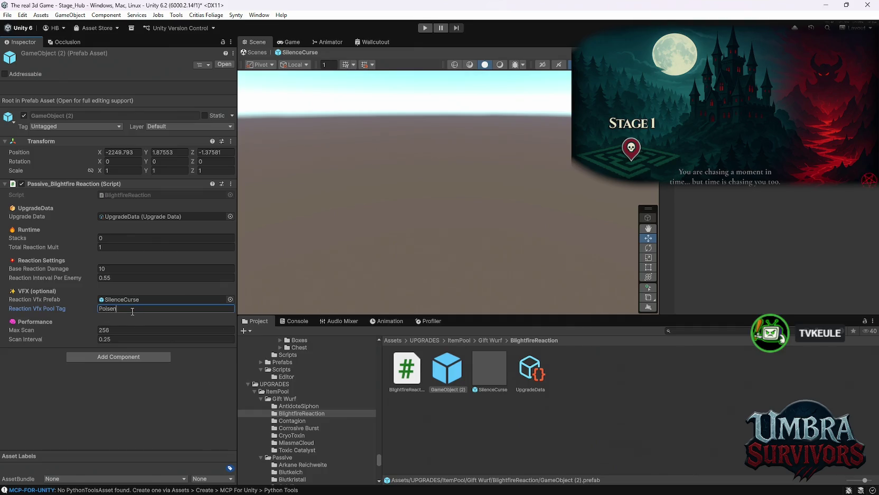
- Complete the PoisenFrost pool tag, then add an ObjectPooler pool tagged PoisenFrost holding SilenceCurse
type("Frost")
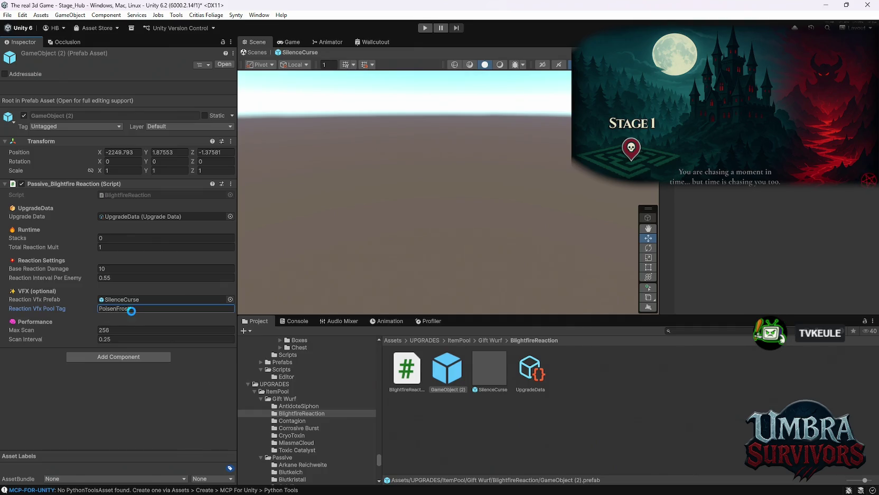
key("Return")
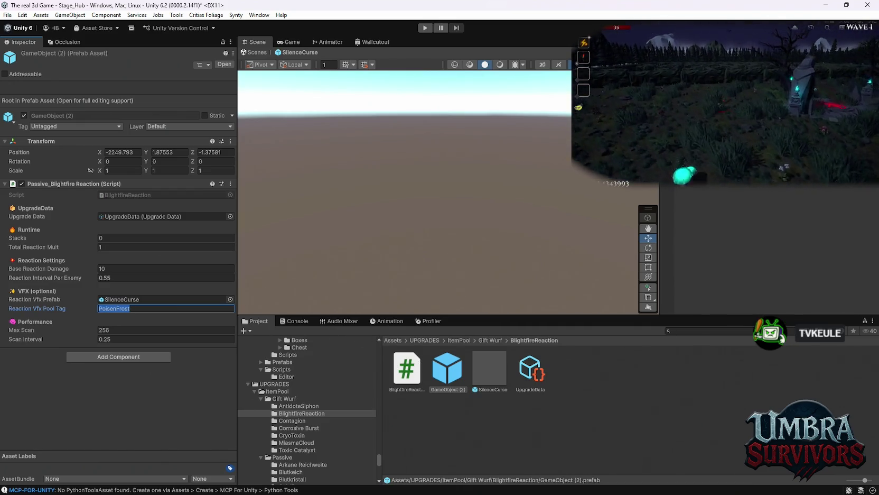
left_click(256, 52)
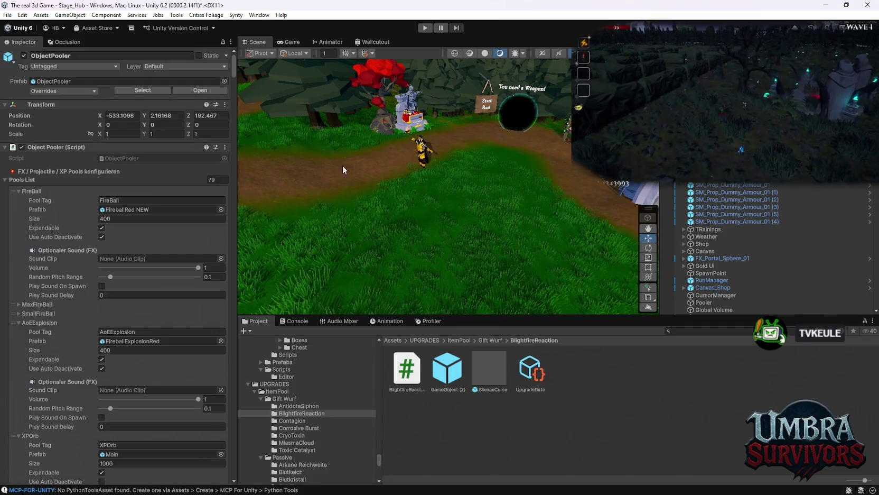
scroll(231, 471, "down", 10)
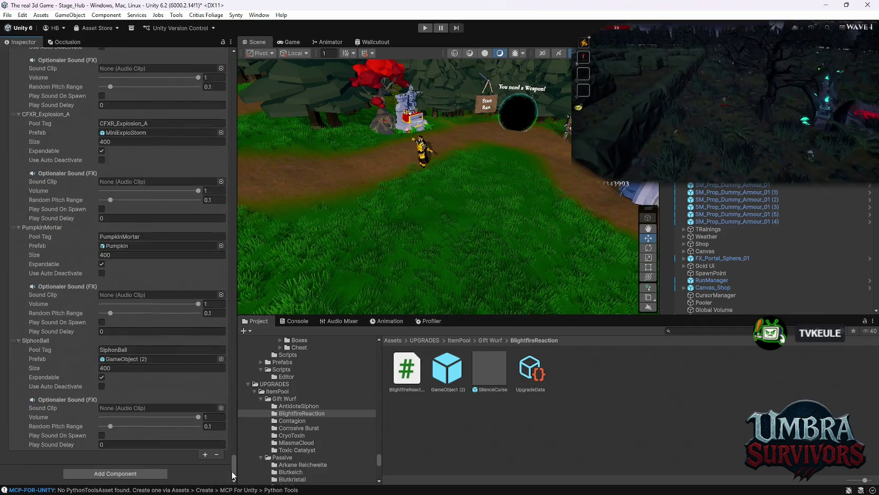
left_click(204, 455)
left_click(17, 453)
left_click(144, 464)
type("PoisenFrost")
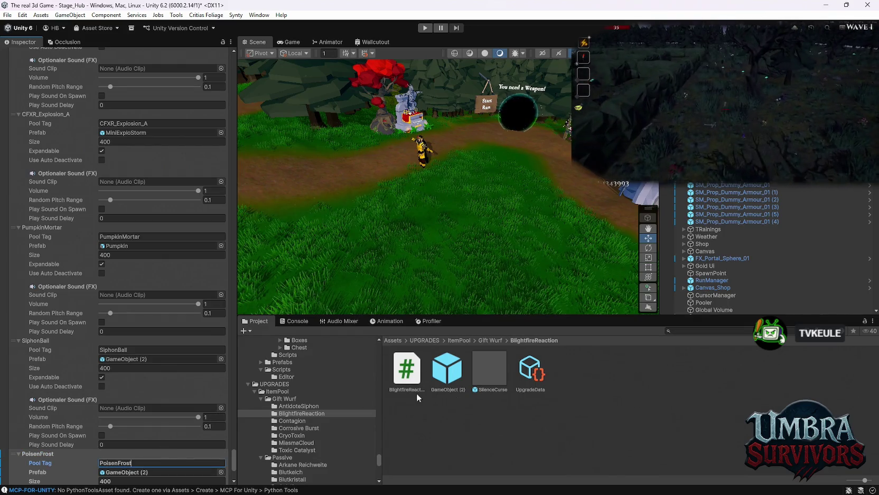
scroll(152, 481, "down", 1)
scroll(152, 482, "down", 3)
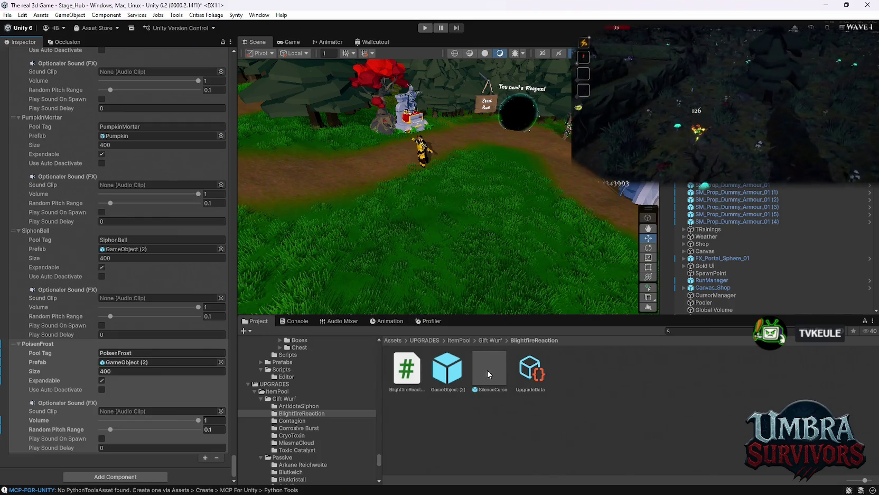
mouse_move(490, 376)
left_mouse_down()
mouse_move(178, 383)
mouse_move(141, 363)
left_mouse_up()
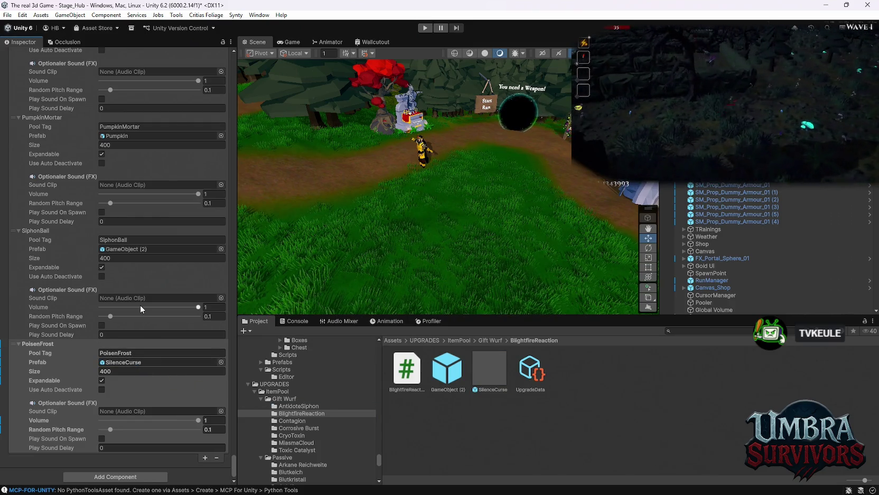
- Switch SiphonBall's pool prefab to FX_Pickup_Health_01
left_click(124, 249)
left_click_drag(450, 371, 129, 248)
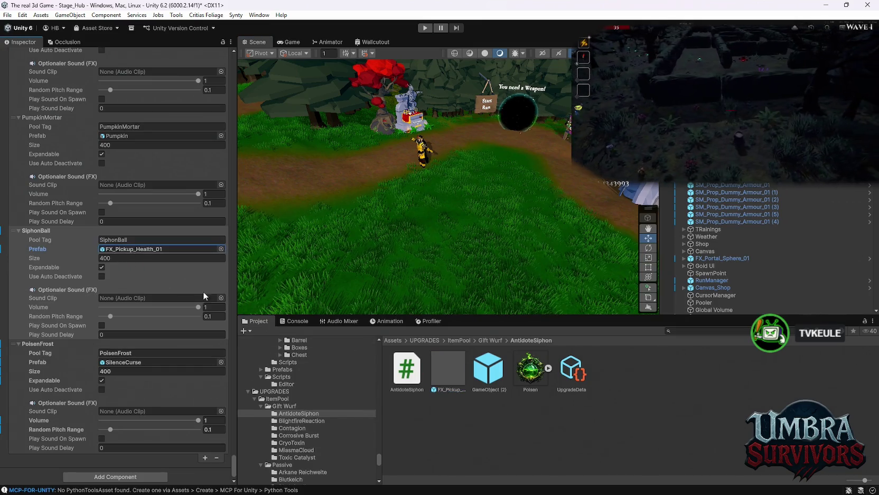
left_click(291, 428)
- Attach the Contagion script to GameObject (2) and link UpgradeData to its Upgrade Data field
left_click(490, 377)
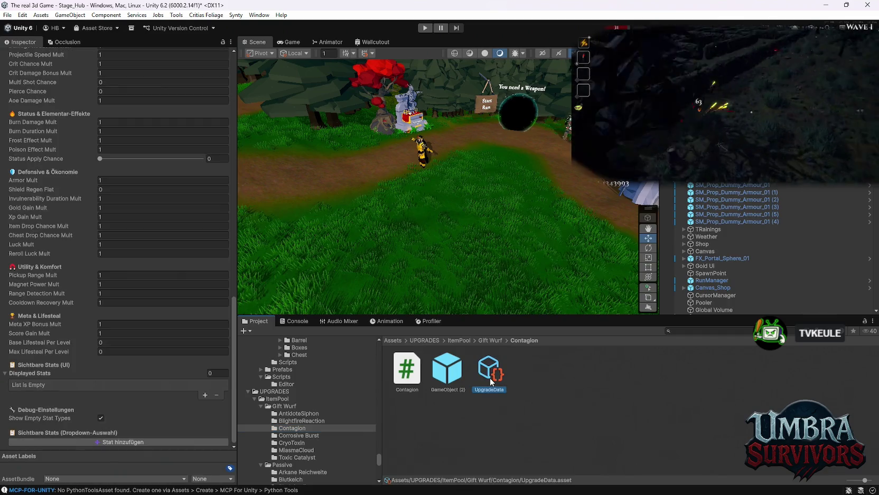
scroll(173, 335, "down", 3)
scroll(172, 336, "up", 15)
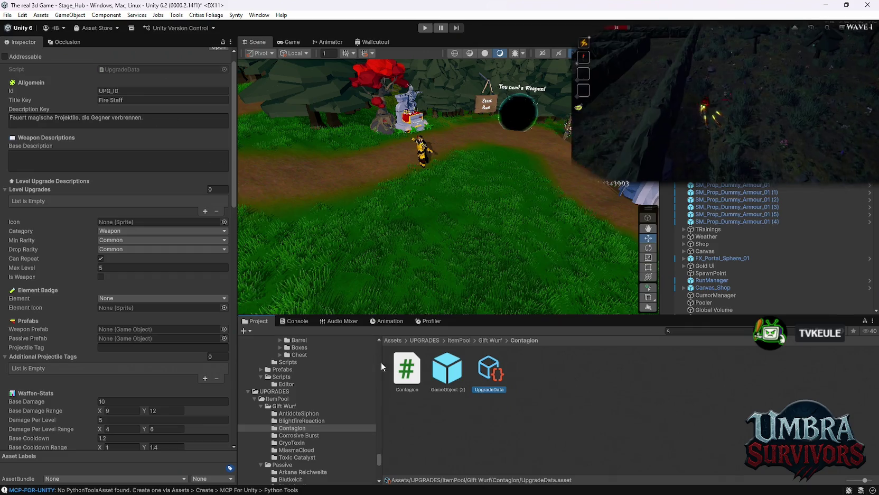
mouse_move(452, 372)
left_mouse_down()
mouse_move(426, 371)
mouse_move(141, 236)
mouse_move(120, 333)
mouse_move(460, 373)
mouse_move(407, 370)
mouse_move(74, 176)
left_mouse_up()
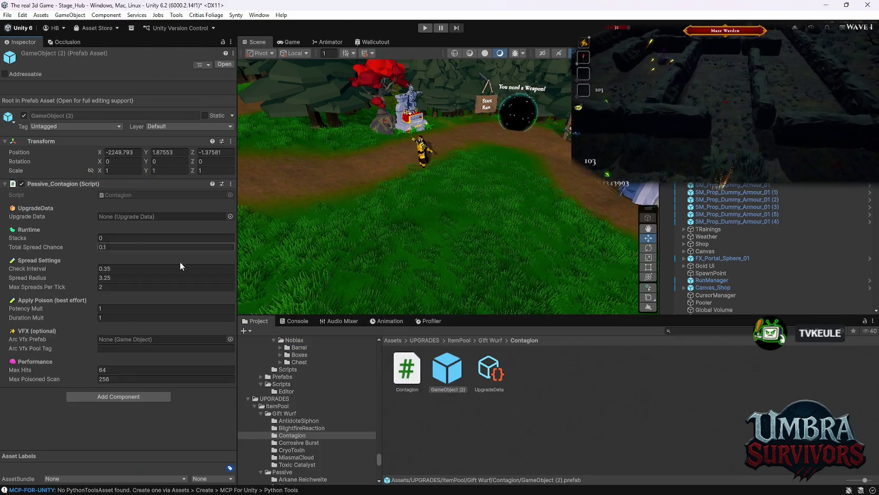
left_click_drag(489, 372, 126, 219)
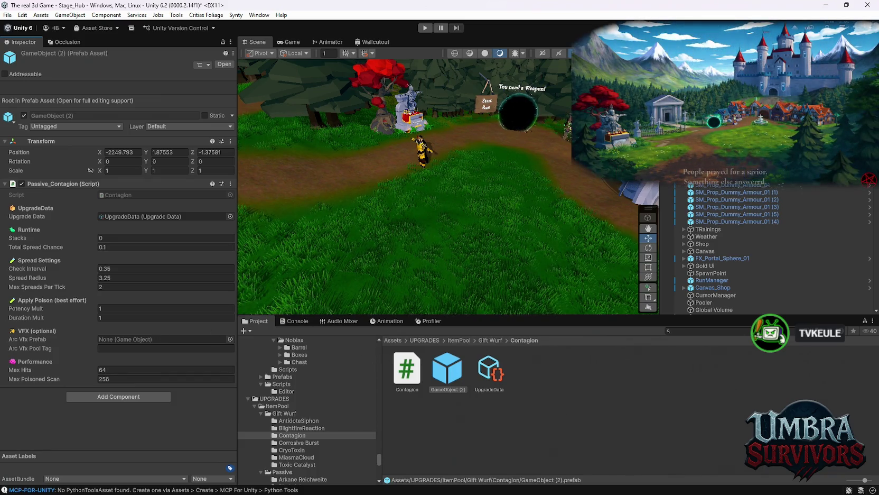
left_click(705, 330)
type("aci")
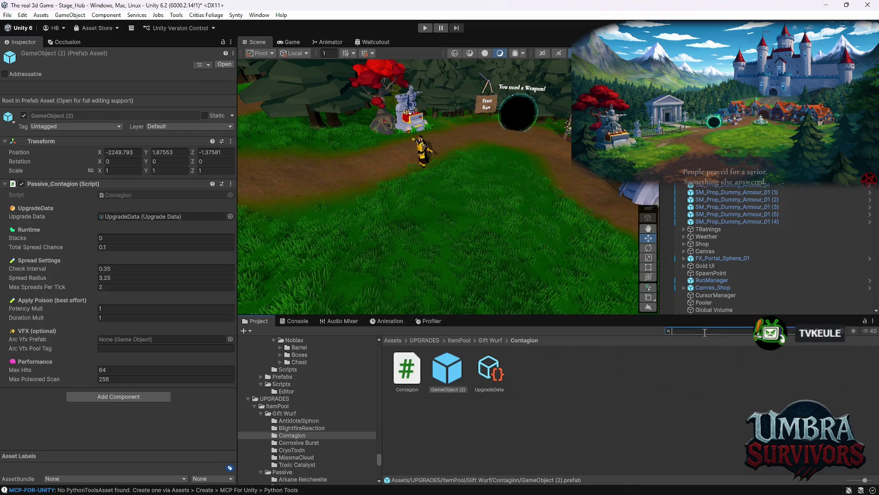
type("d")
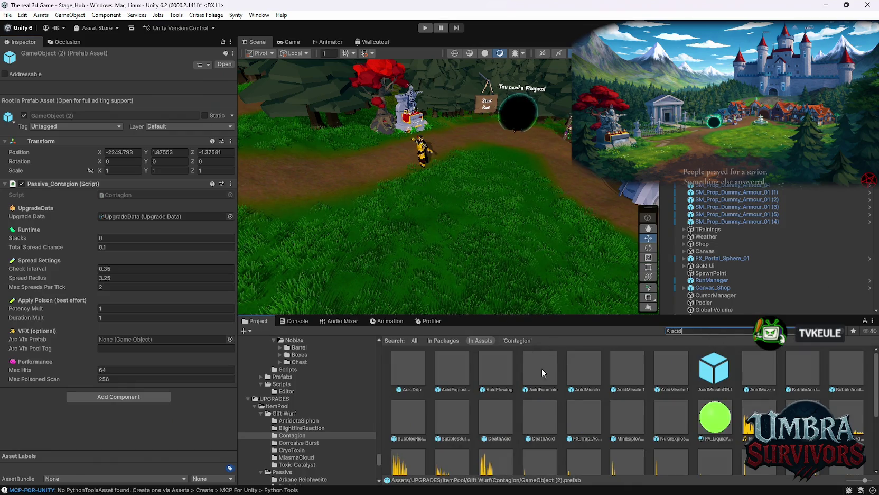
- Copy the AcidMissile 1 effect into the Contagion folder
double_click(625, 369)
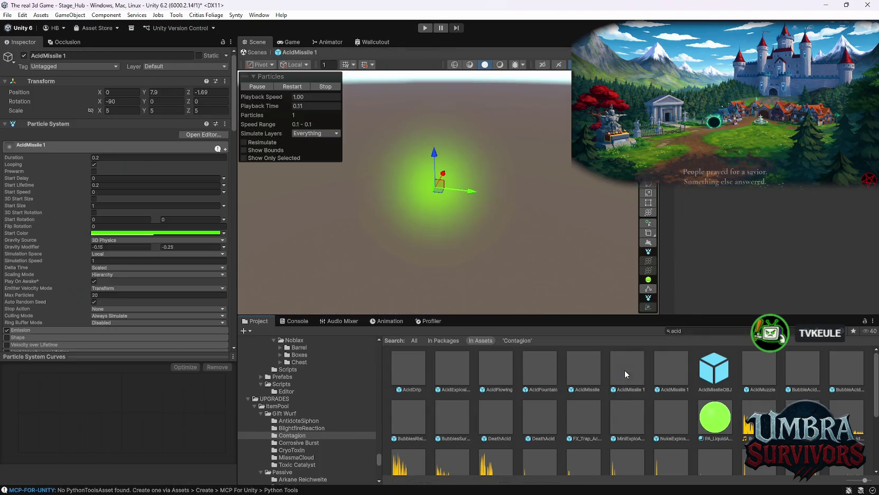
left_click_drag(440, 188, 579, 188)
key("ctrl+z")
key("ctrl+z")
key("ctrl+z")
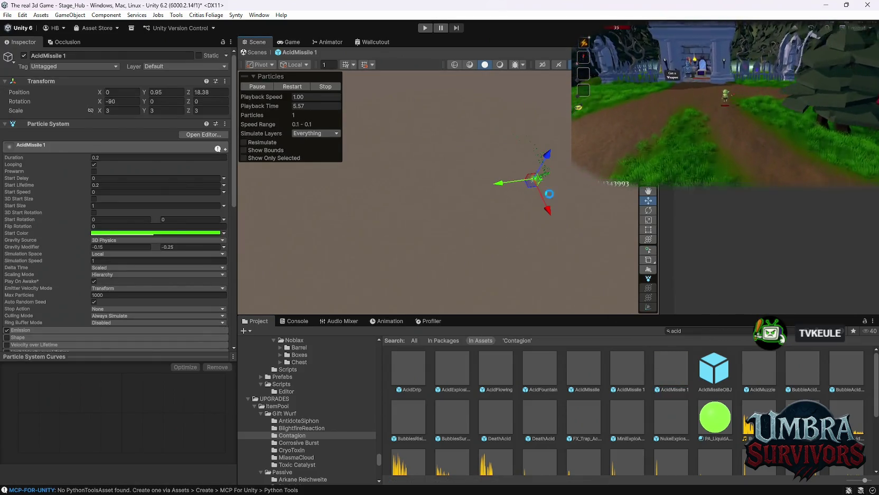
left_click(668, 369)
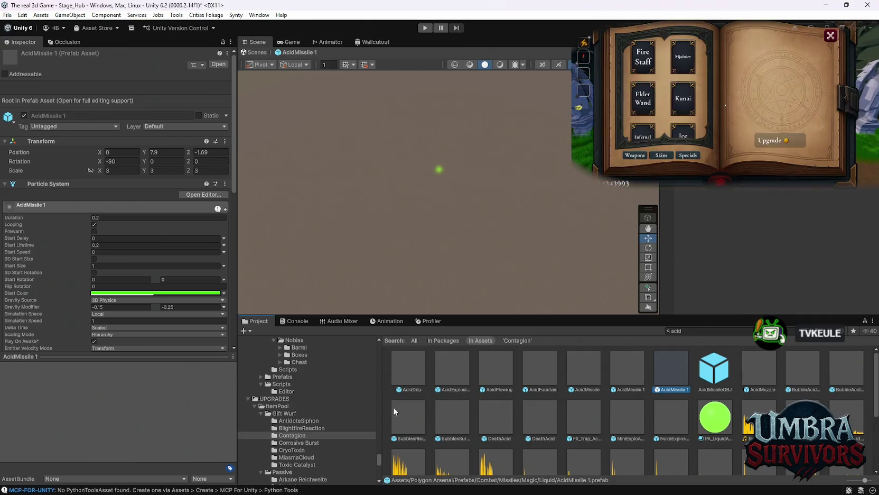
left_click(293, 435)
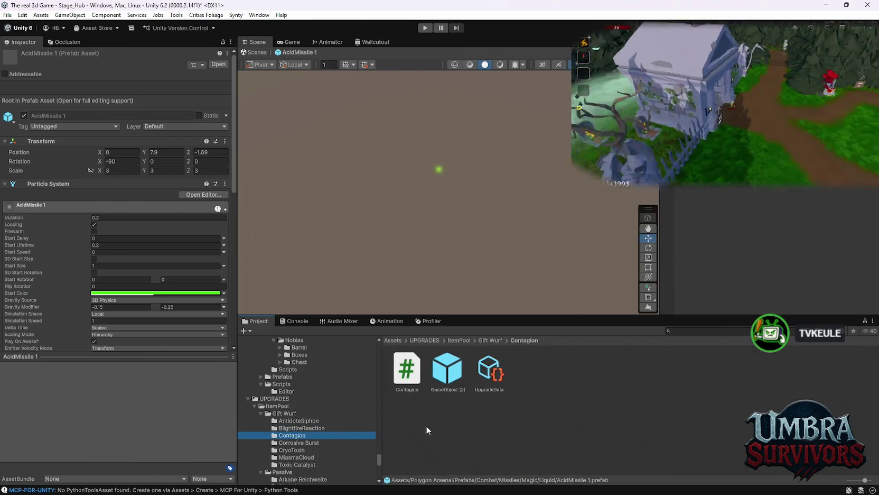
key("ctrl+v")
- Set AcidMissile 1 as the Arc Vfx Prefab with Arc Vfx Pool Tag 'Contagion' and exit prefab mode
left_click(489, 372)
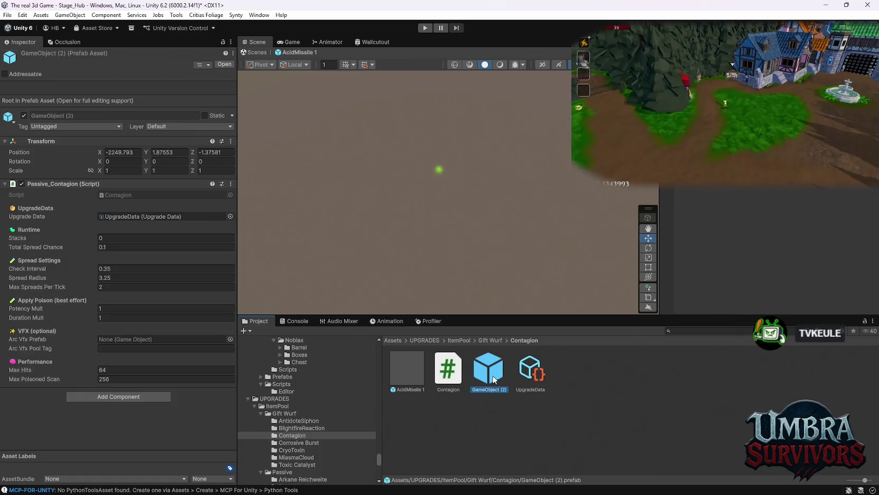
key("Right")
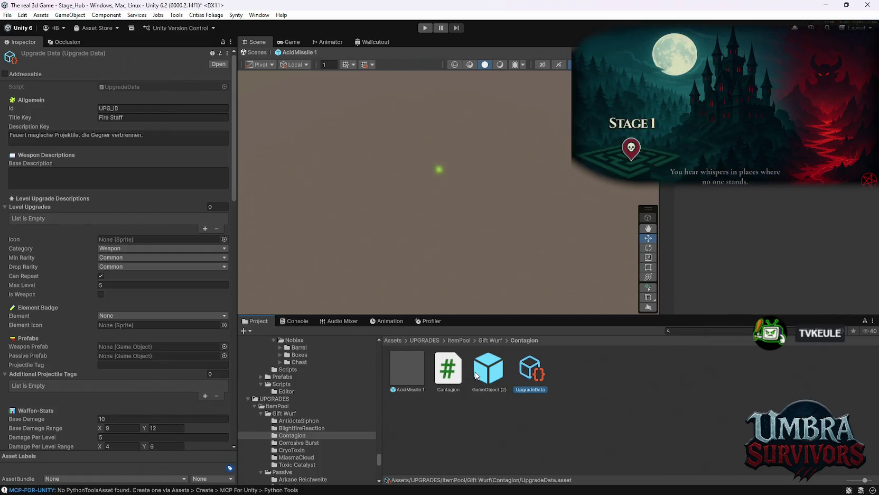
left_click(490, 376)
left_click(417, 380)
left_click_drag(417, 380, 113, 340)
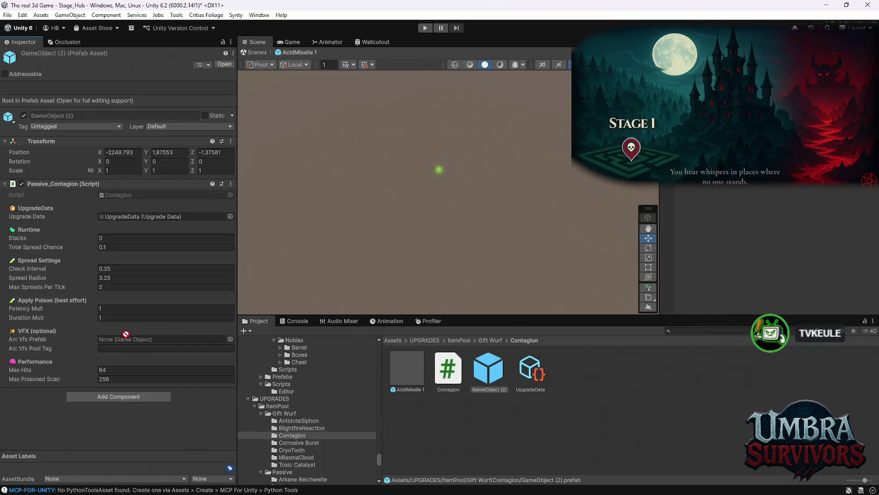
left_click(111, 348)
type("Contagion")
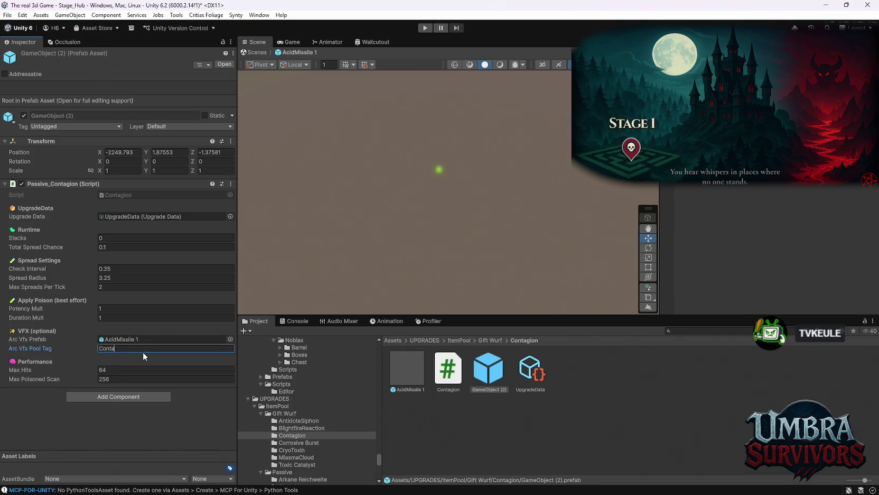
key("Return")
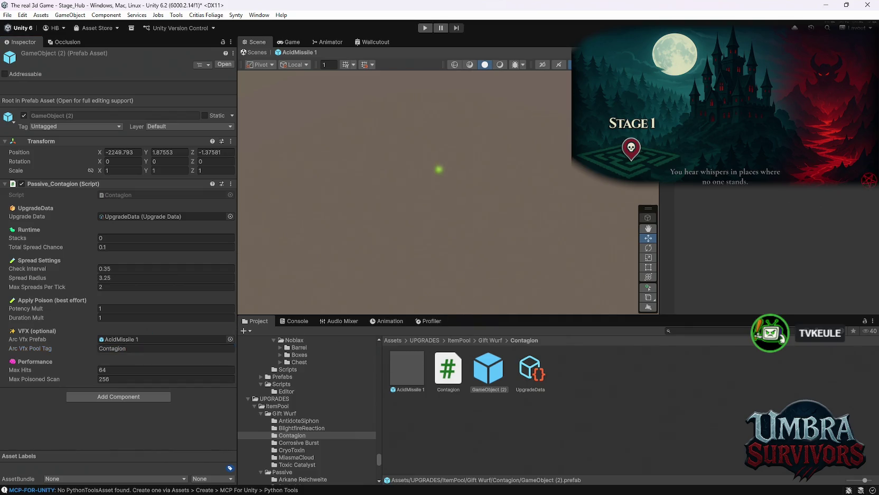
left_click(255, 53)
scroll(119, 264, "down", 10)
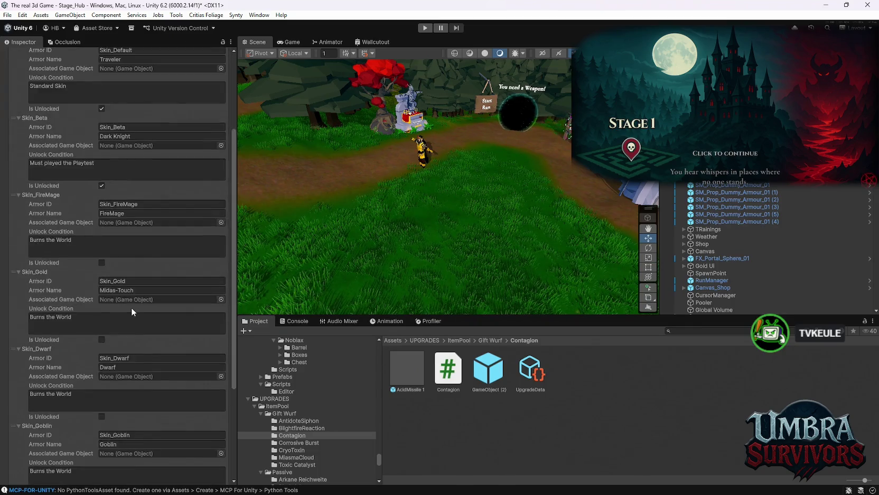
- Add a Pooler entry tagged Contagion, size 400, spawning the AcidMissile 1 prefab
left_click(358, 260)
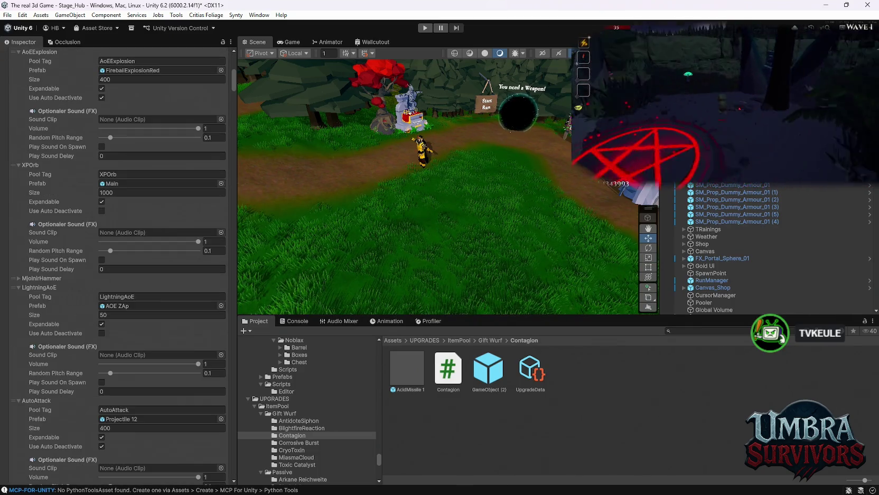
left_click_drag(235, 84, 210, 457)
scroll(210, 457, "down", 10)
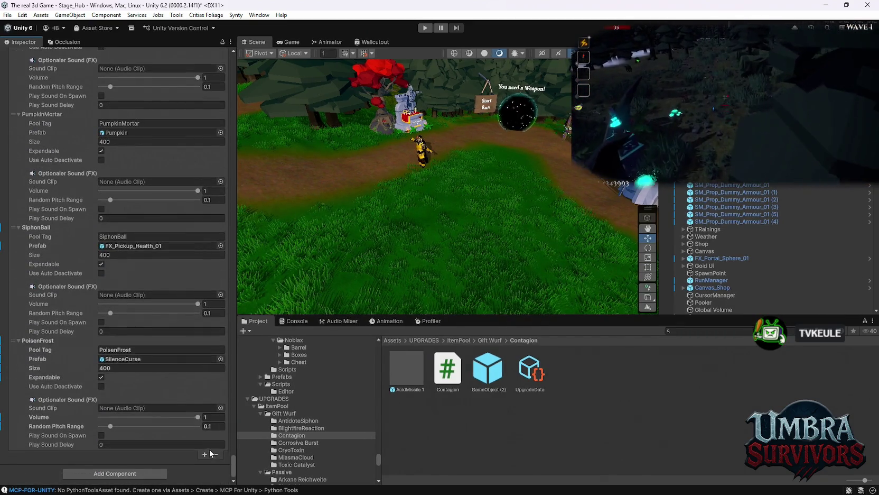
left_click(205, 454)
left_click(19, 454)
scroll(58, 433, "down", 2)
left_click(106, 413)
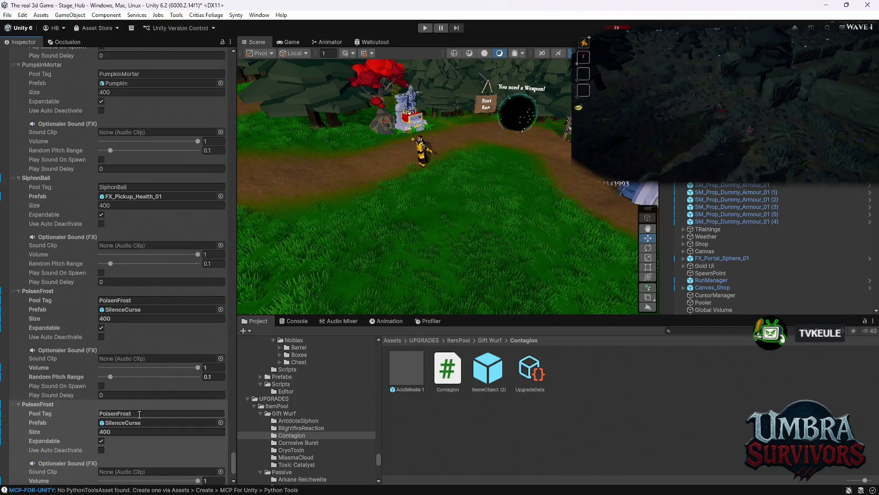
type("Contagion")
left_click_drag(407, 370, 164, 423)
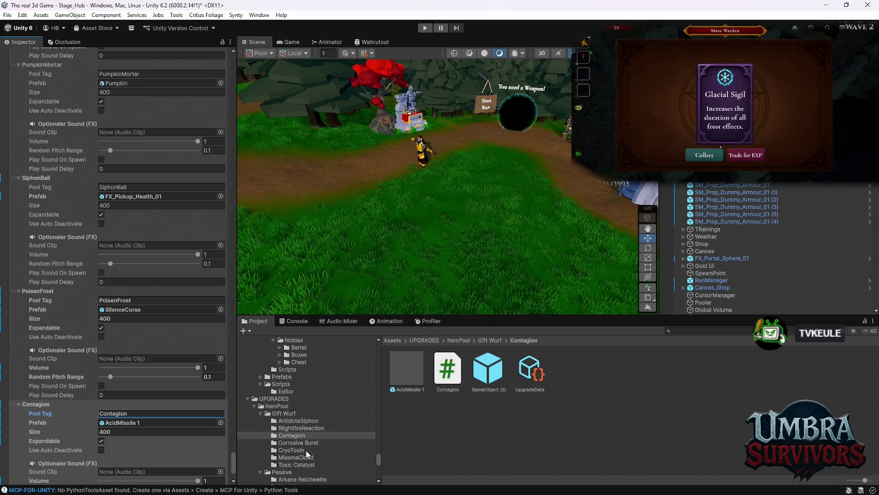
scroll(313, 443, "down", 2)
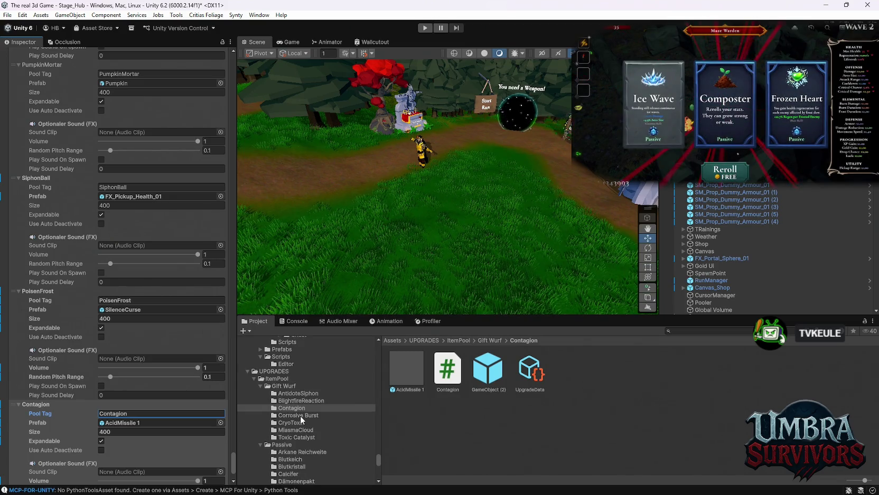
left_click(301, 416)
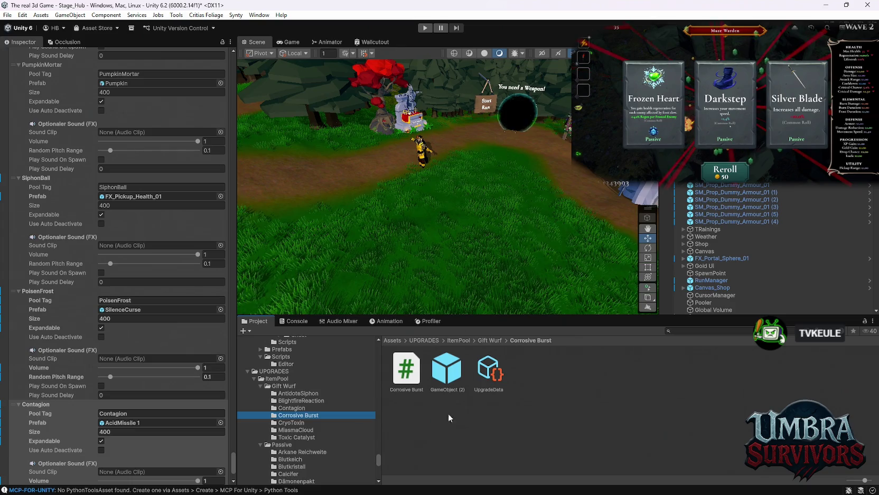
left_click(286, 408)
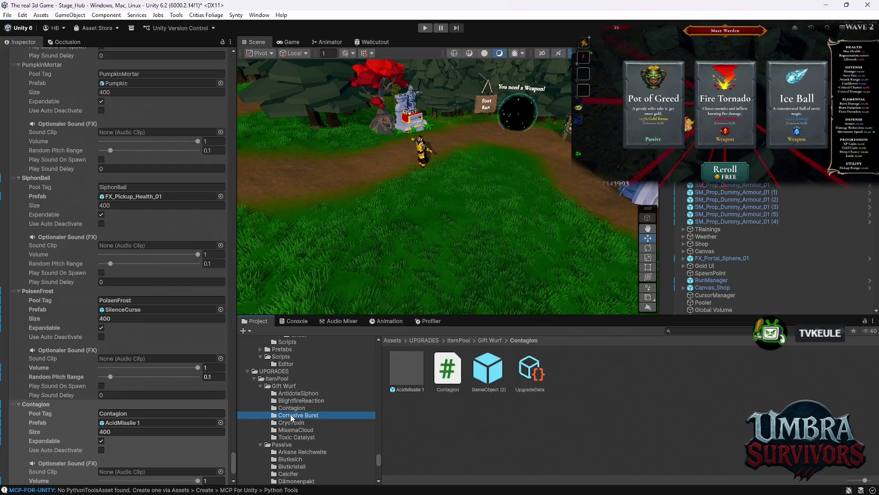
- Disable AcidMissile 1's Polygon Sound Spawn and add a Rigidbody with gravity turned off
left_click(413, 381)
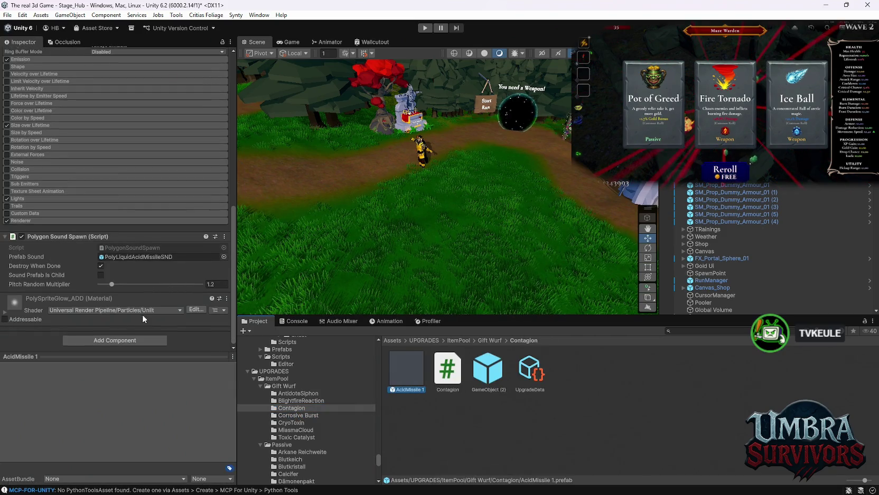
left_click(22, 236)
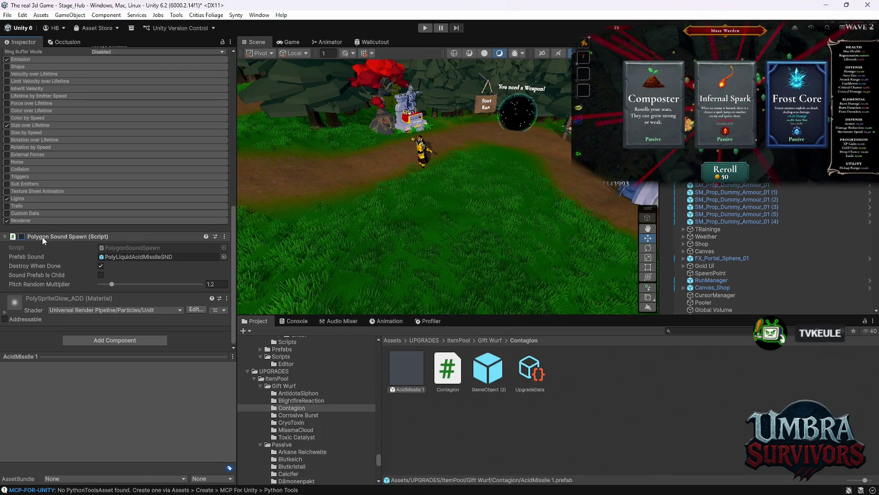
right_click(43, 237)
left_click(29, 237)
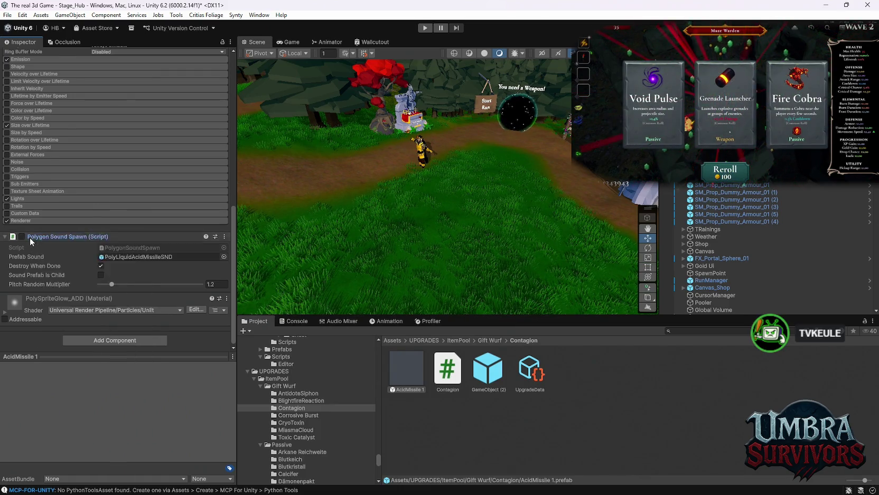
left_click(30, 237)
left_click(100, 336)
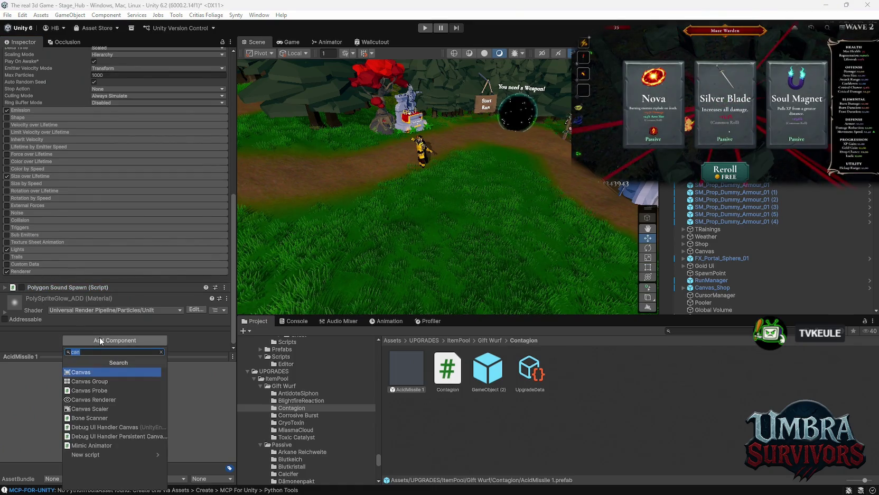
type("rig")
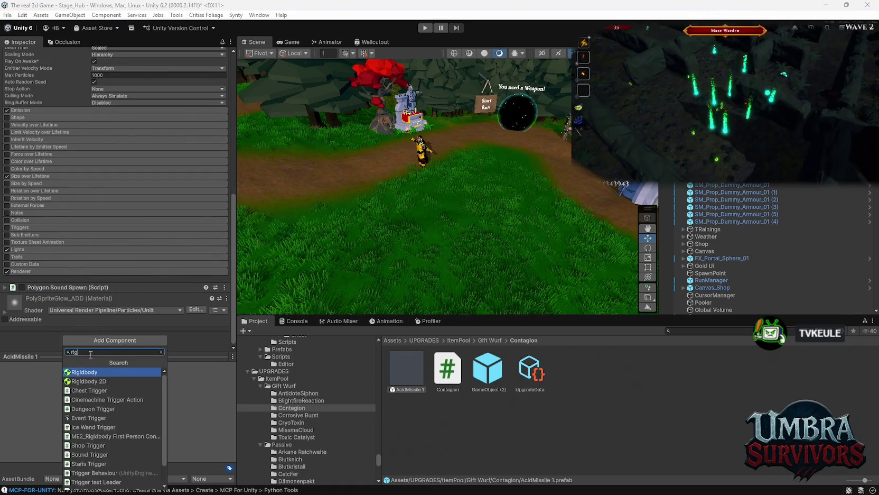
key("Return")
scroll(103, 224, "down", 5)
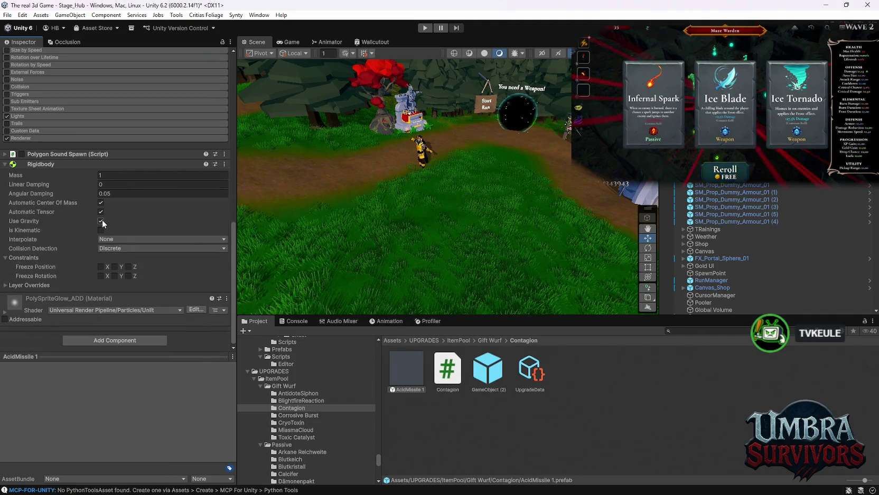
left_click(101, 221)
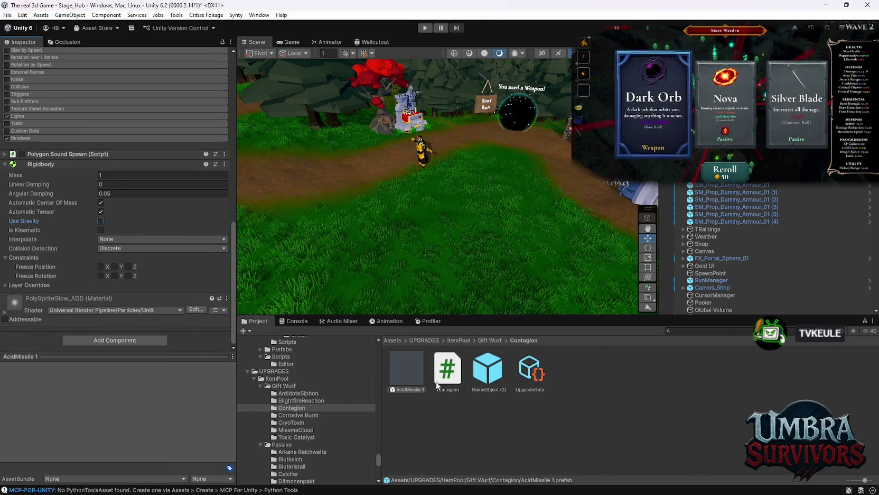
- Add a trigger Sphere Collider with radius 0.58 to AcidMissile 1, then open Corrosive Burst
double_click(406, 376)
left_click(87, 343)
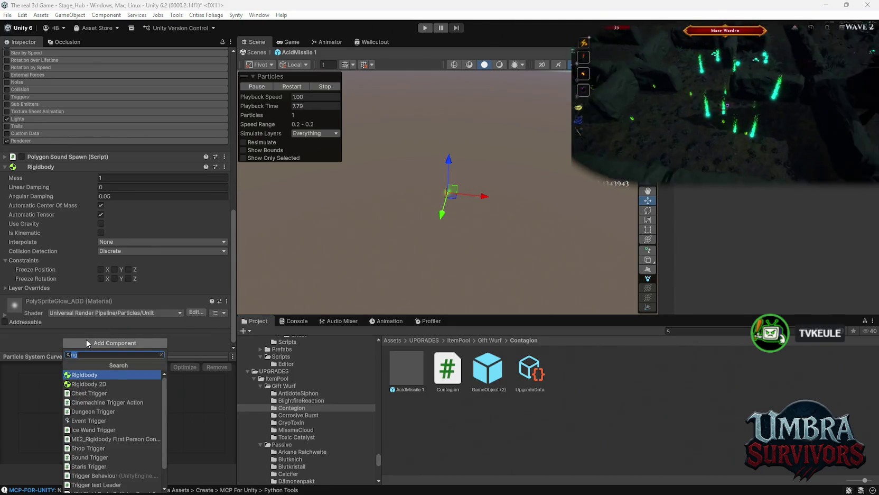
type("sphere")
left_click(84, 373)
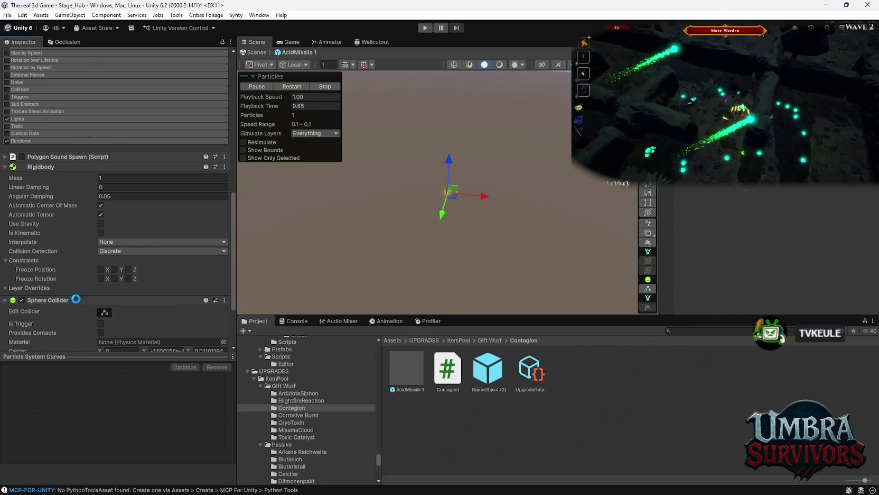
left_click(104, 311)
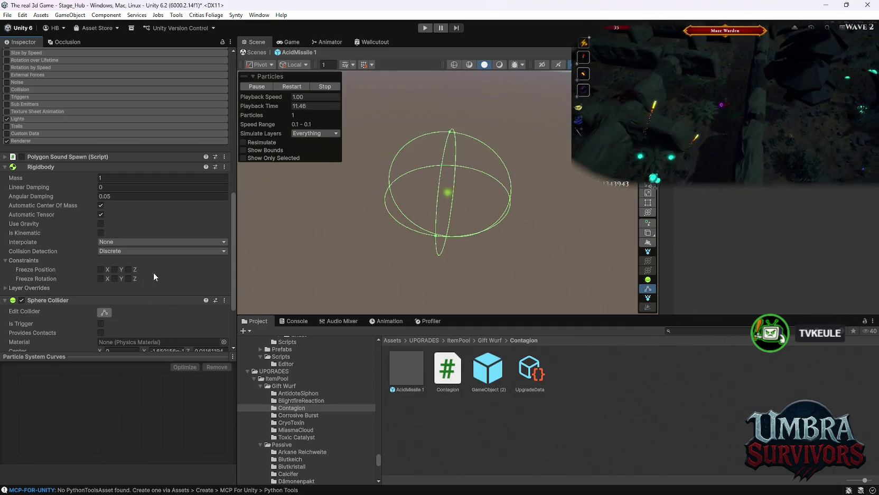
scroll(158, 272, "down", 3)
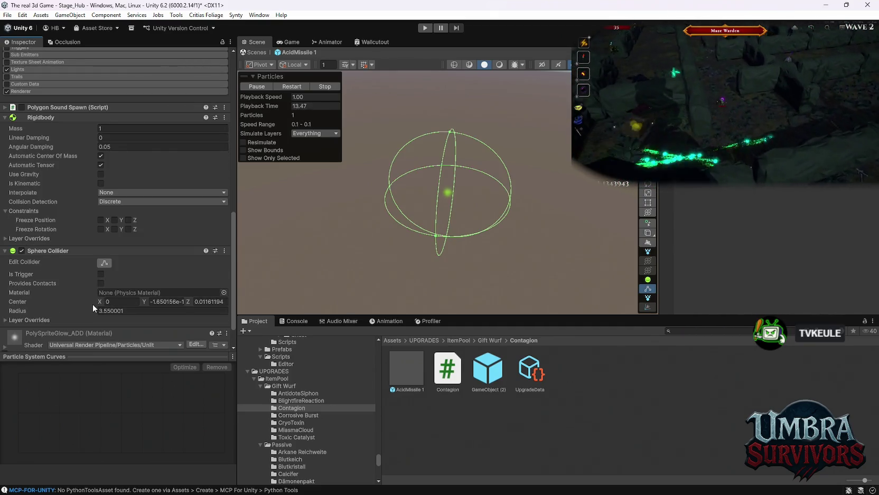
left_click_drag(94, 308, 48, 311)
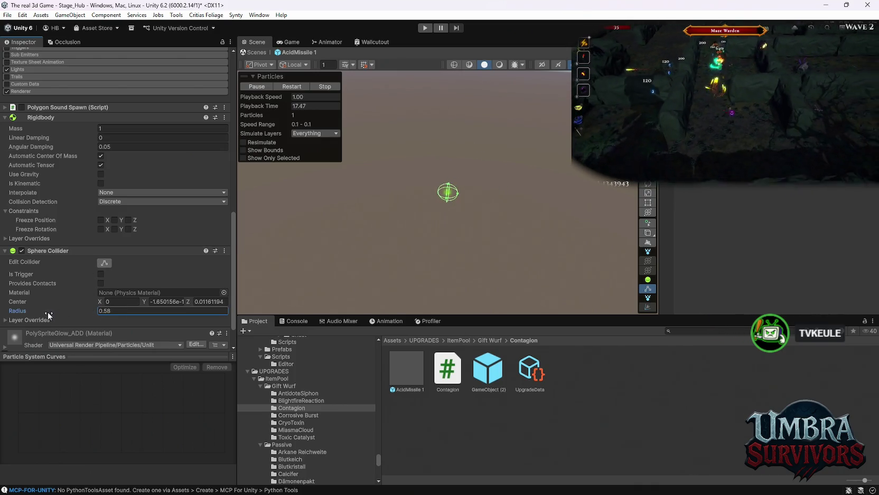
left_click(100, 274)
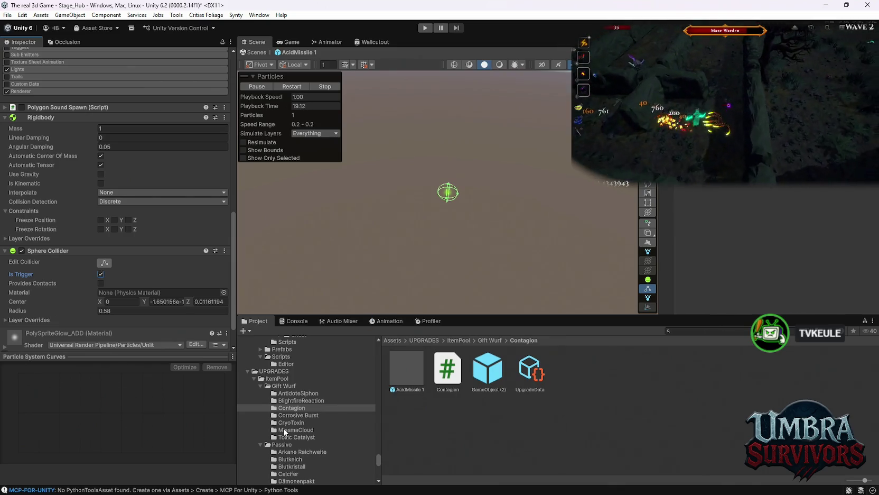
left_click(302, 415)
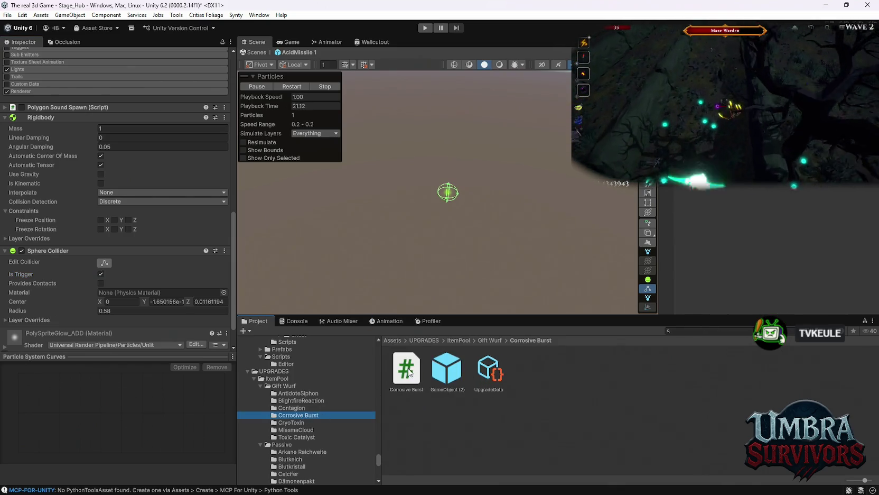
- Attach the Corrosive Burst script to GameObject (2) and link its UpgradeData asset
left_click(410, 372)
left_click(448, 372)
left_click_drag(93, 177, 93, 178)
left_click_drag(489, 370, 109, 216)
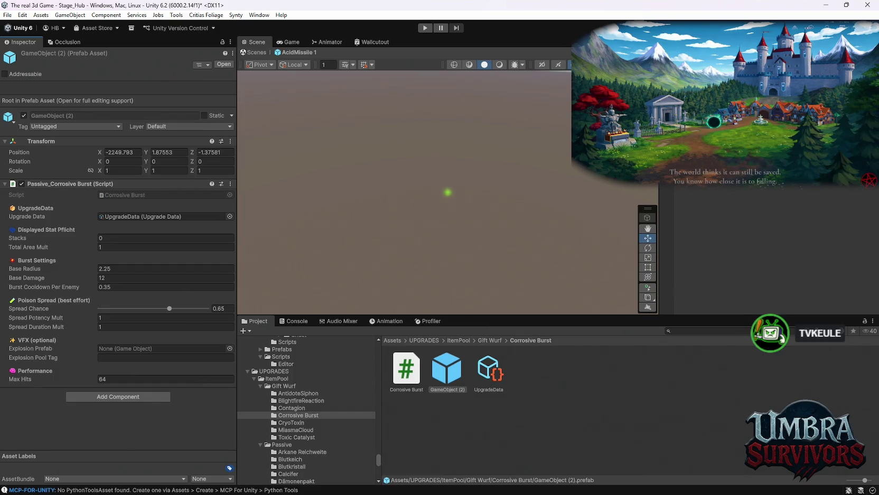
- Search the project for 'acid' and preview the AcidMissile 1 and BubbleAcidExplosion effects
left_click(702, 331)
type("acid")
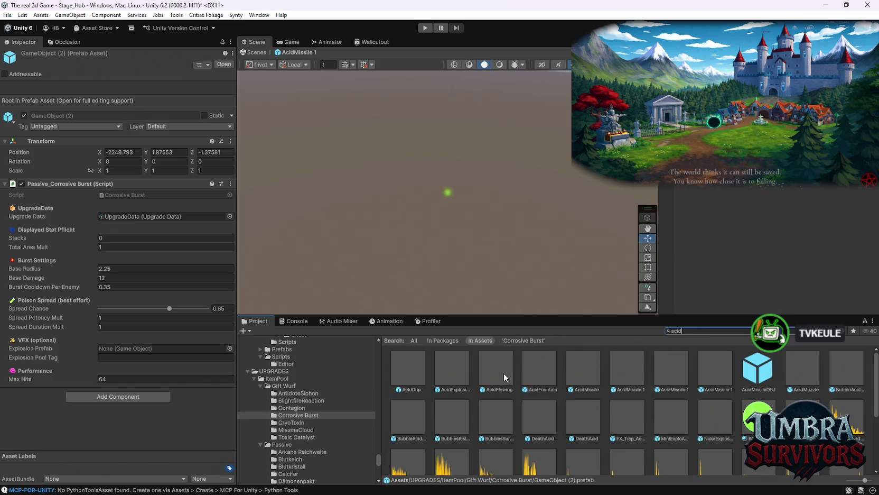
left_click(620, 369)
left_click(670, 369)
left_click(705, 374)
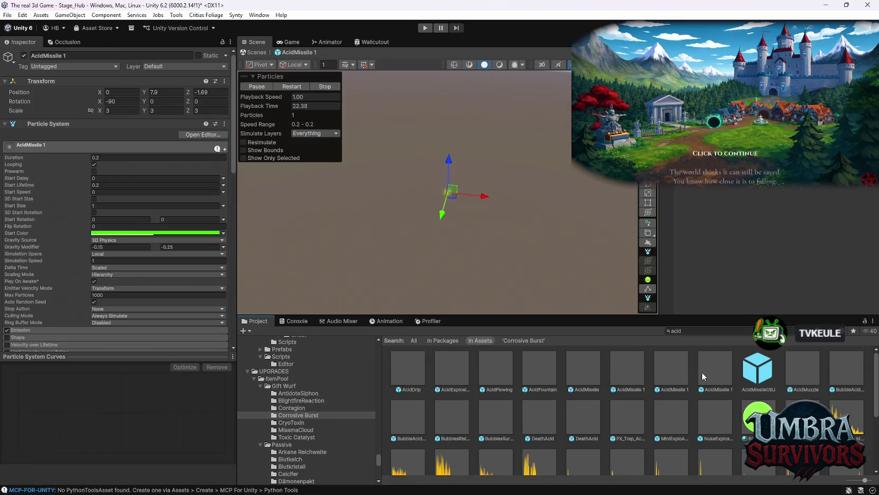
left_click(805, 373)
left_click(832, 369)
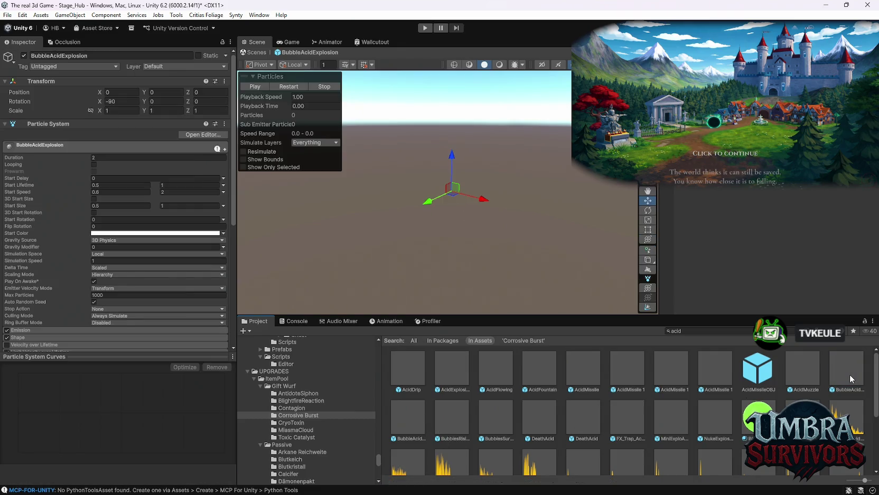
left_click(838, 365)
- Compare the other bubble, DeathAcid and acid trap effects, then move DeathAcid into the Corrosive Burst folder
left_click(421, 372)
left_click(410, 415)
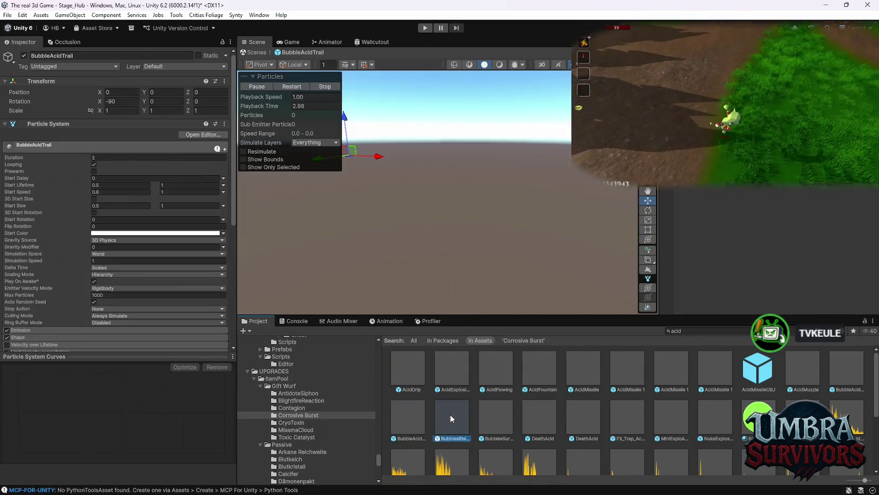
left_click(569, 418)
left_click(588, 415)
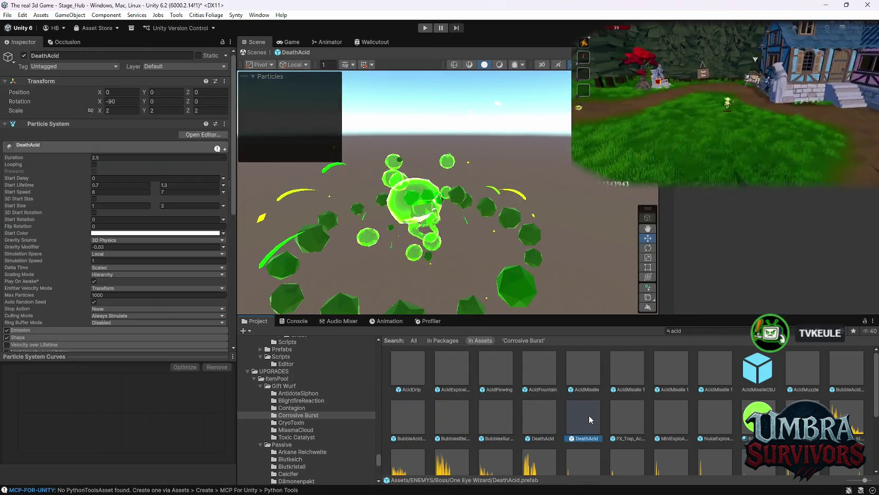
left_click(625, 415)
left_click(545, 423)
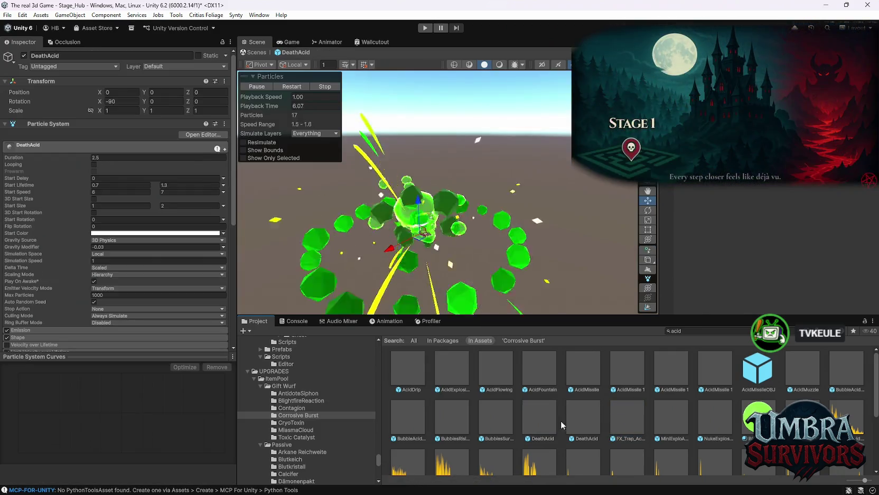
left_click(536, 423)
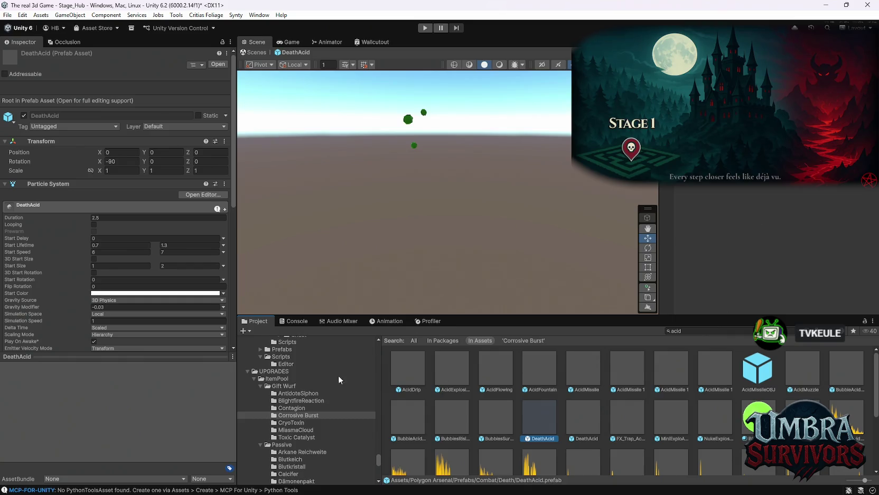
left_click_drag(287, 424, 288, 415)
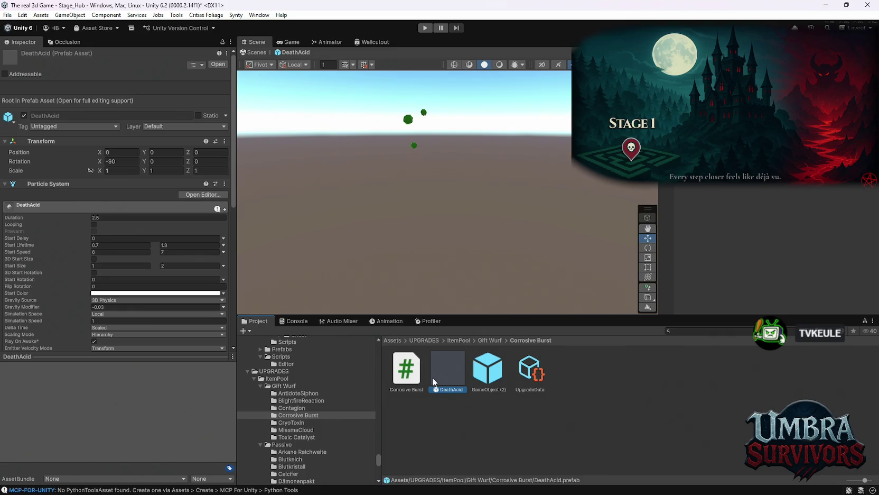
- Add a Sphere Collider component to DeathAcid and replay its burst
scroll(158, 296, "down", 10)
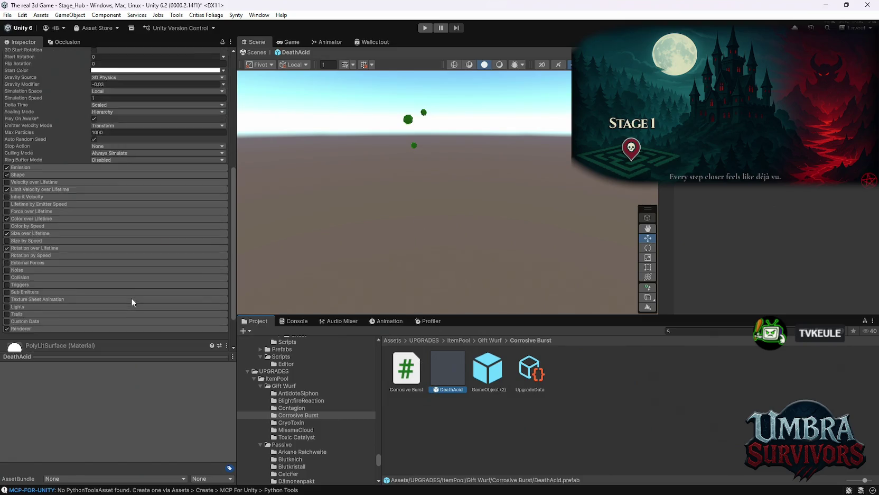
left_click(108, 342)
type("sph")
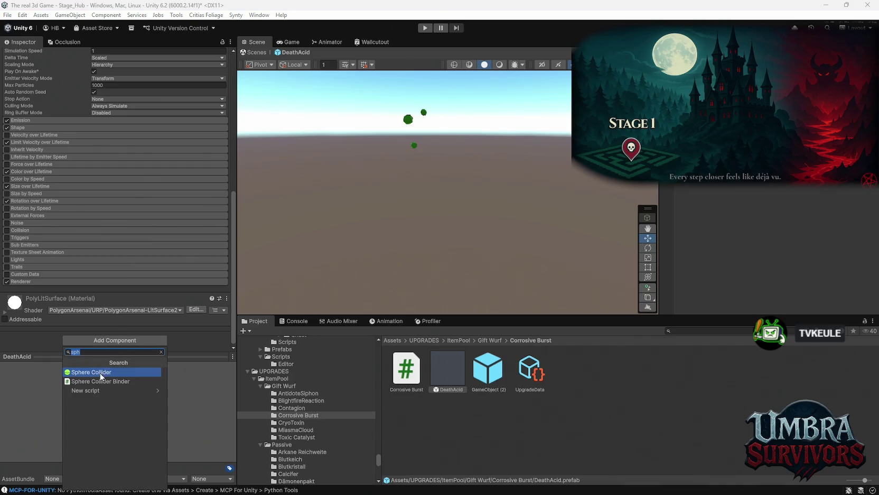
left_click(104, 373)
left_click(444, 187)
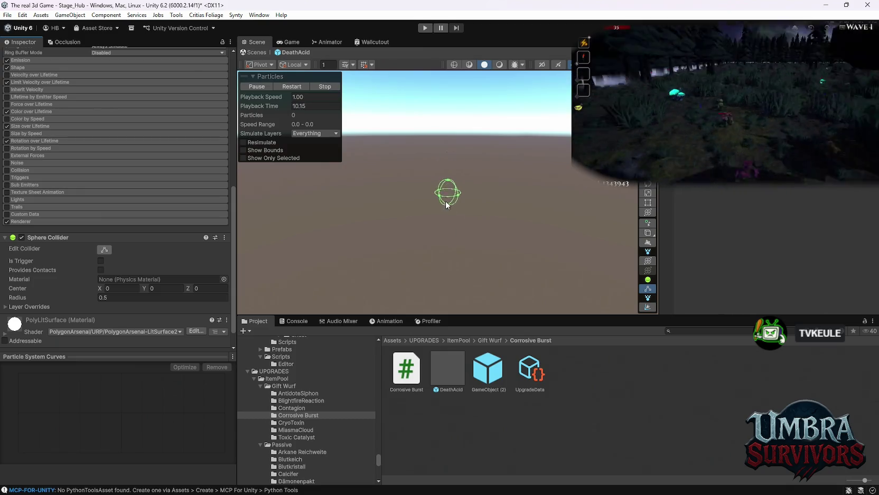
left_click(290, 86)
- Set the collider radius to 1.45 and make it a trigger
left_click(104, 297)
type("1.27")
key("BackSpace")
key("BackSpace")
type("45")
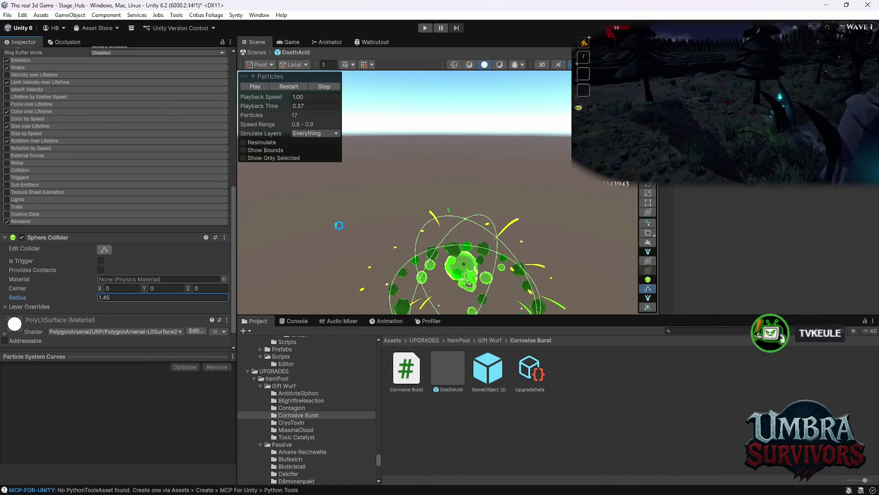
left_click_drag(280, 238, 477, 234)
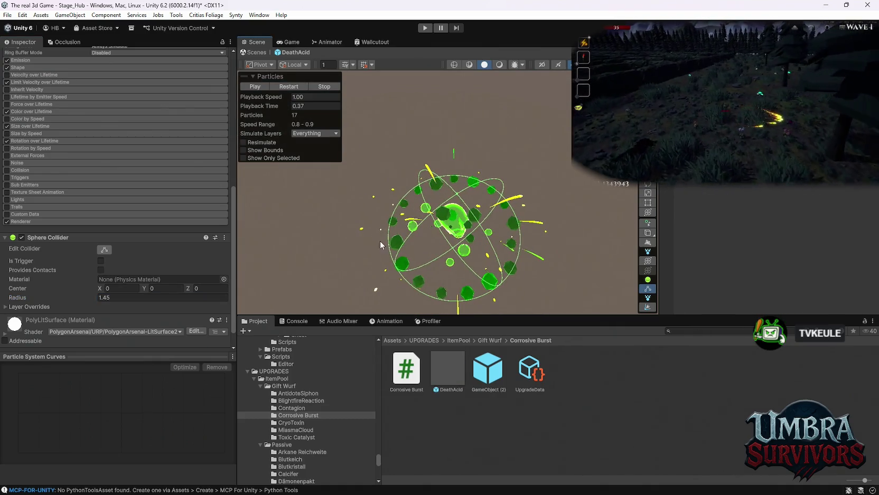
left_click(101, 261)
mouse_move(378, 246)
left_mouse_down()
mouse_move(443, 108)
mouse_move(452, 209)
left_mouse_up()
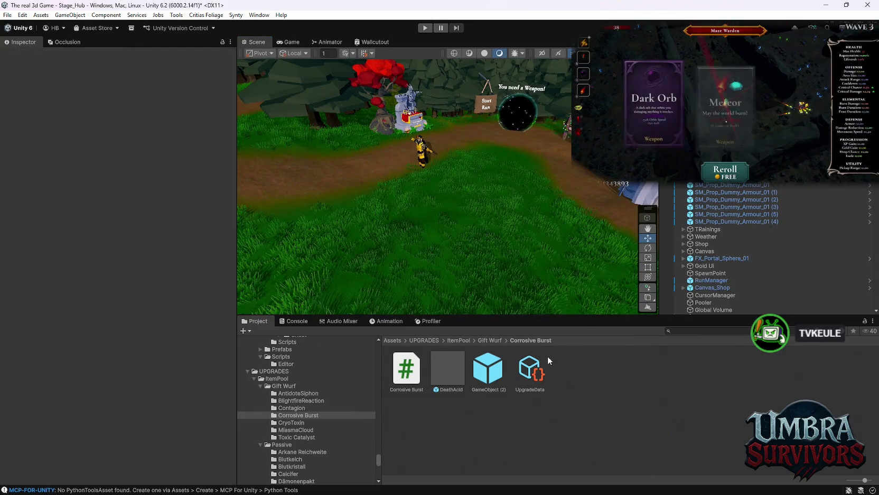
- Check Corrosive Burst's UpgradeData, then select its GameObject (2) prefab
left_click(530, 370)
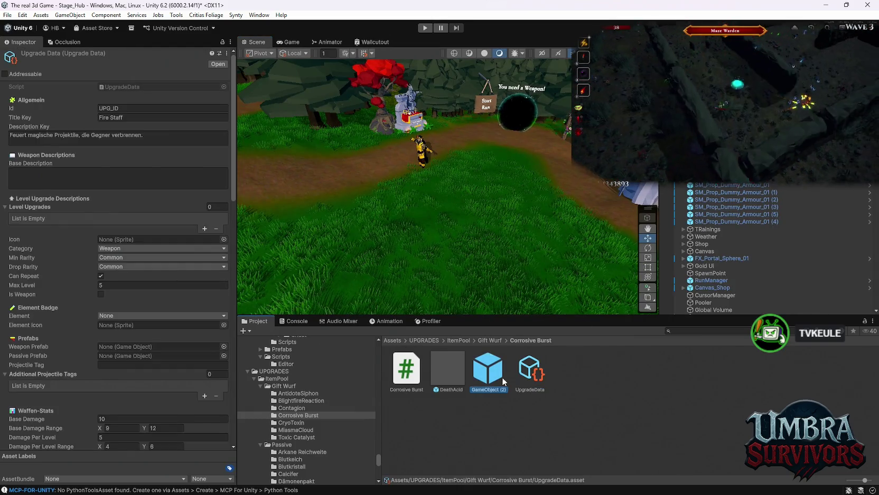
left_click(488, 371)
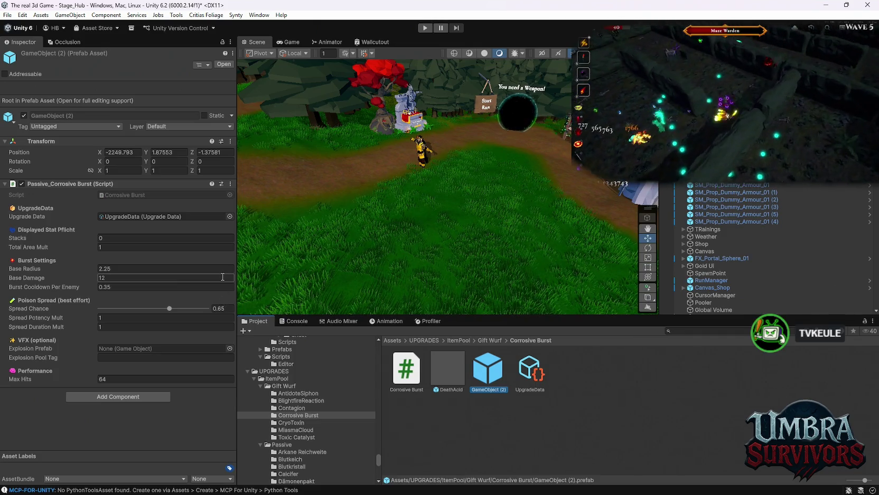
- Set Corrosive Burst's explosion prefab to DeathAcid with pool tag 'Corrosive', then select the ObjectPooler
left_click(212, 276)
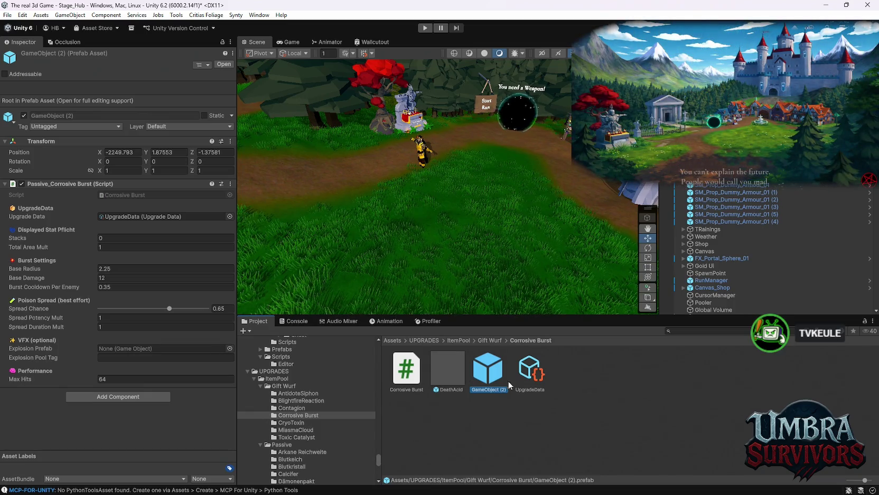
mouse_move(452, 391)
left_mouse_down()
mouse_move(153, 363)
mouse_move(122, 349)
left_mouse_up()
left_click(113, 357)
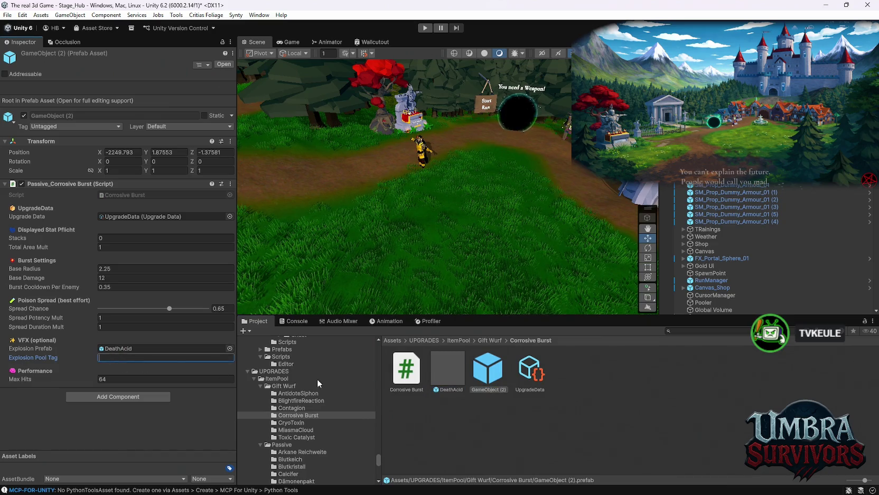
type("Corr")
type("osive")
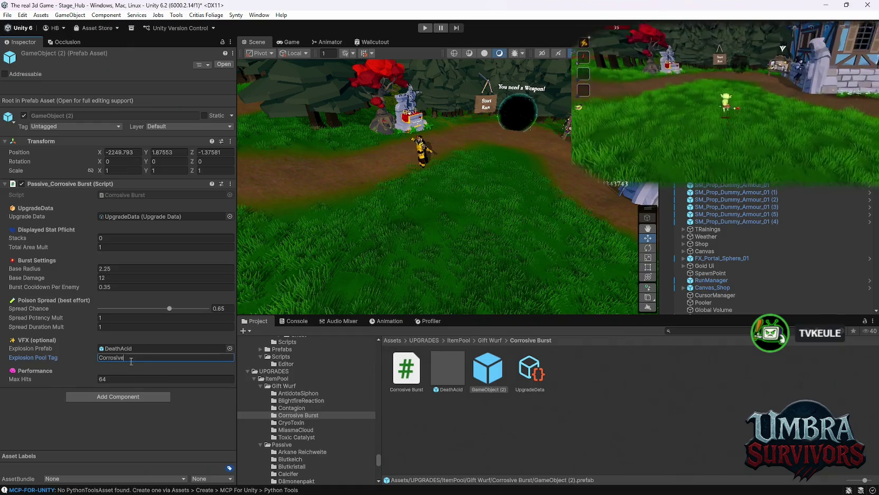
key("Return")
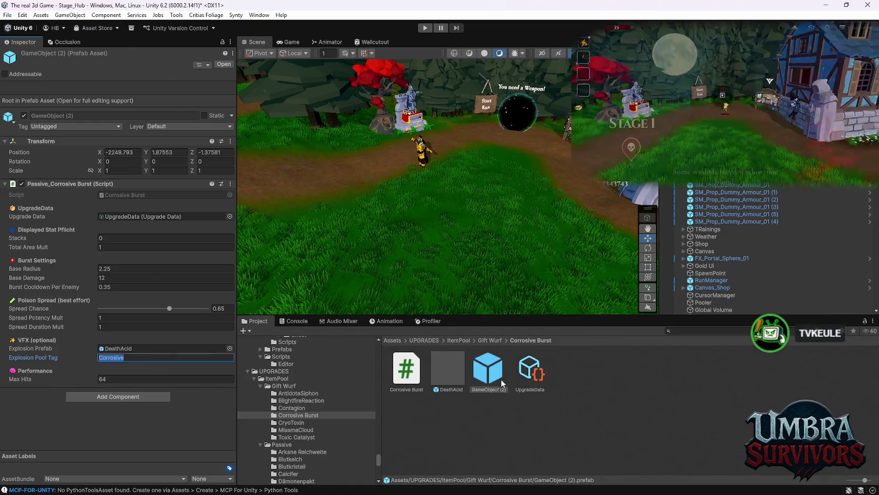
left_click(702, 303)
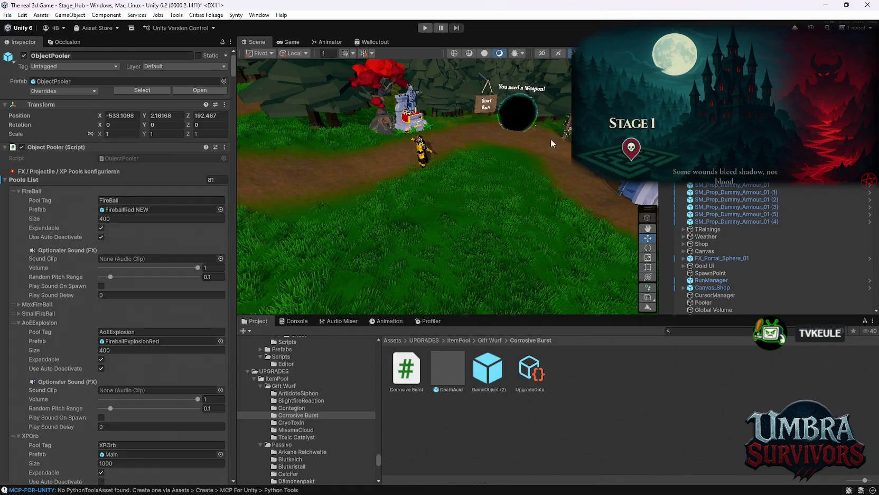
- Add an ObjectPooler pool tagged 'Corrosive' that uses the DeathAcid prefab
scroll(234, 344, "down", 10)
scroll(234, 344, "down", 10)
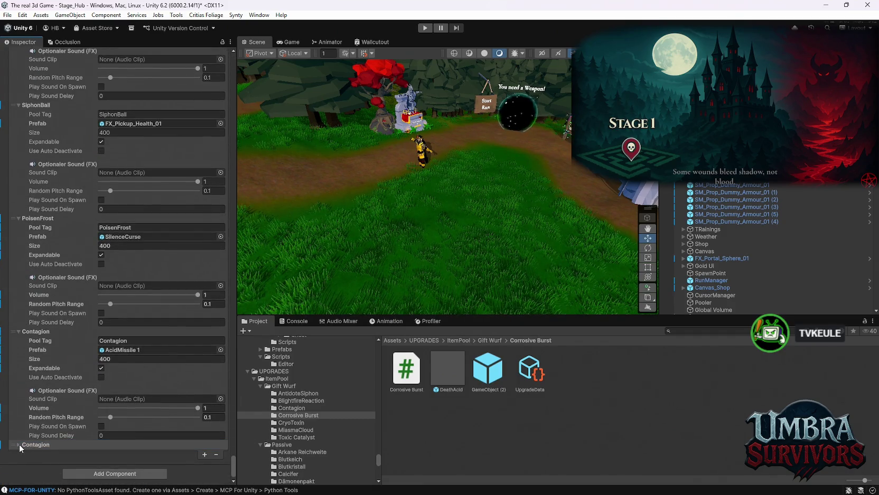
left_click(20, 444)
scroll(20, 444, "down", 3)
left_click(130, 379)
type("Corrosive")
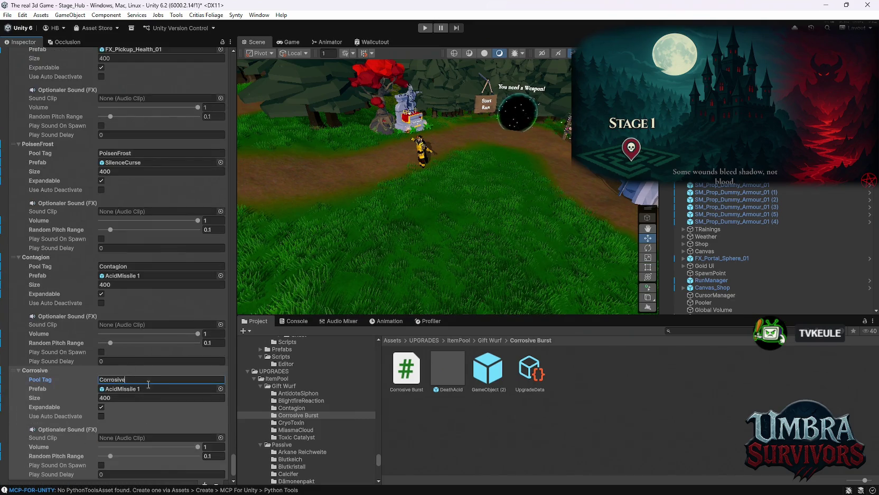
left_click_drag(447, 370, 159, 388)
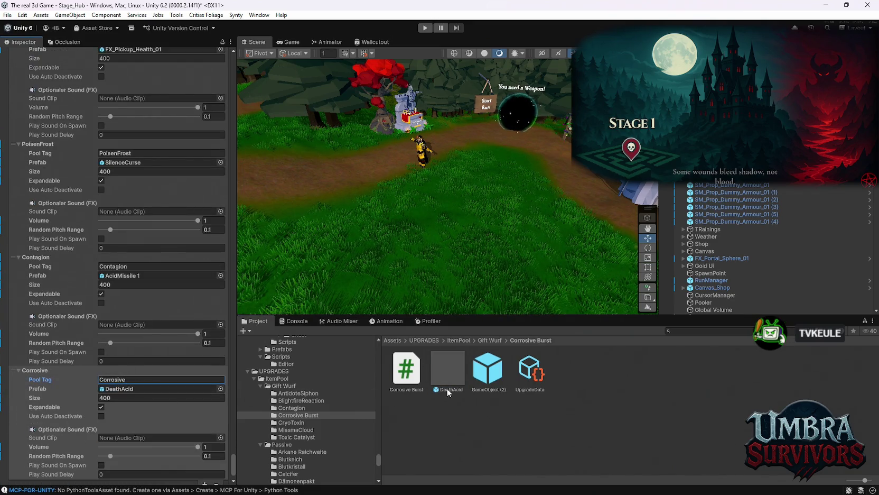
- Attach the Passive_Cryo Toxin script to CryoToxin's GameObject (2) prefab and link its UpgradeData
left_click(289, 424)
left_click(447, 370)
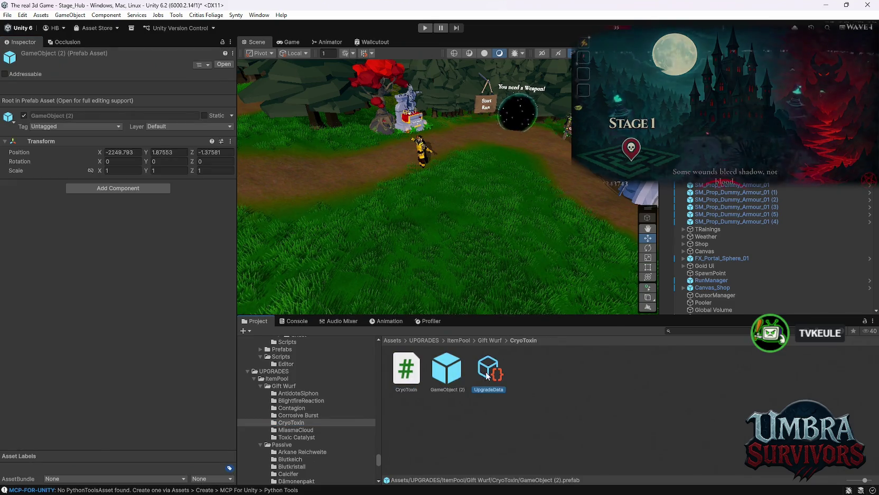
left_click_drag(413, 374, 108, 183)
left_click_drag(489, 370, 114, 218)
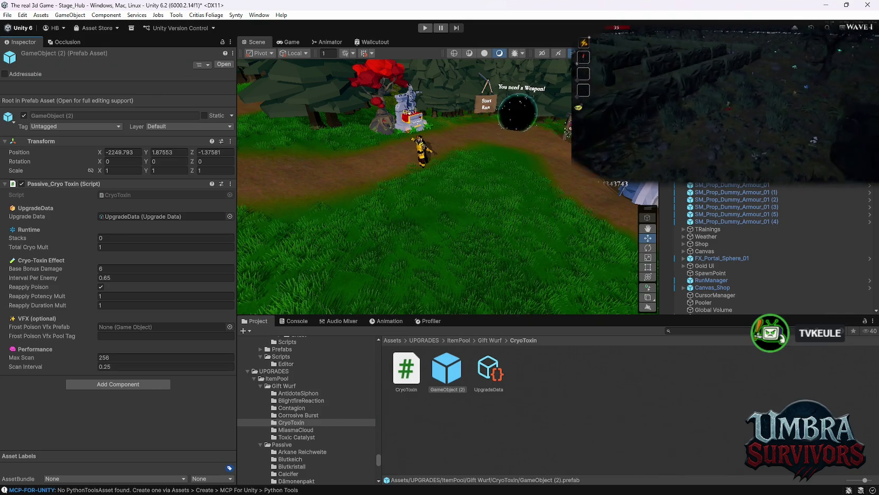
- Browse to the Waffen/Singed folder and open the CFXR2 Poison Cloud prefab
left_click(684, 333)
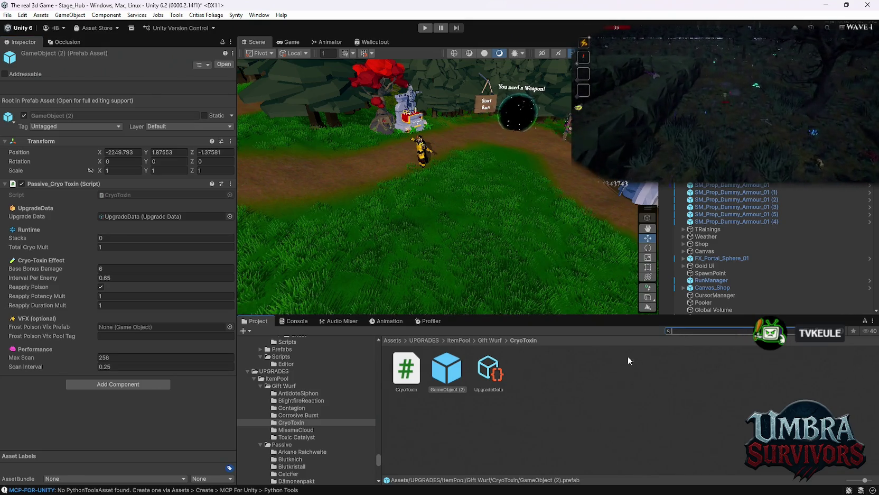
scroll(342, 421, "down", 5)
scroll(342, 420, "down", 10)
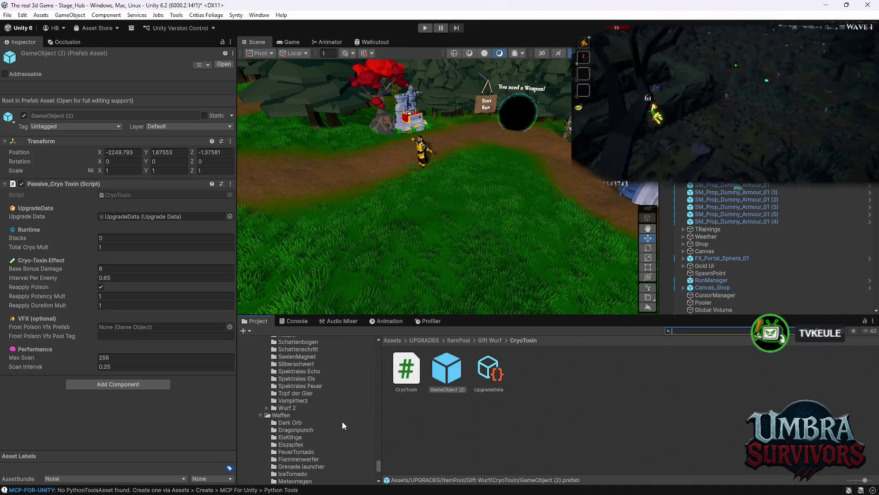
scroll(341, 421, "up", 2)
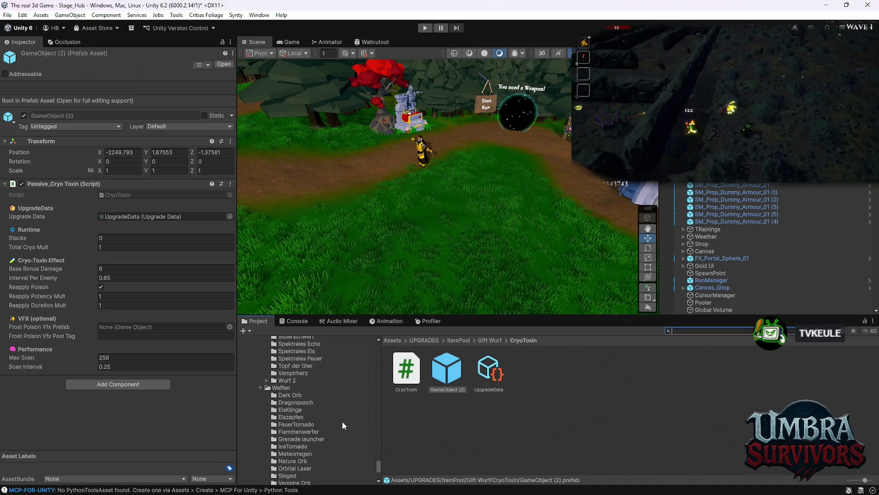
scroll(342, 421, "up", 4)
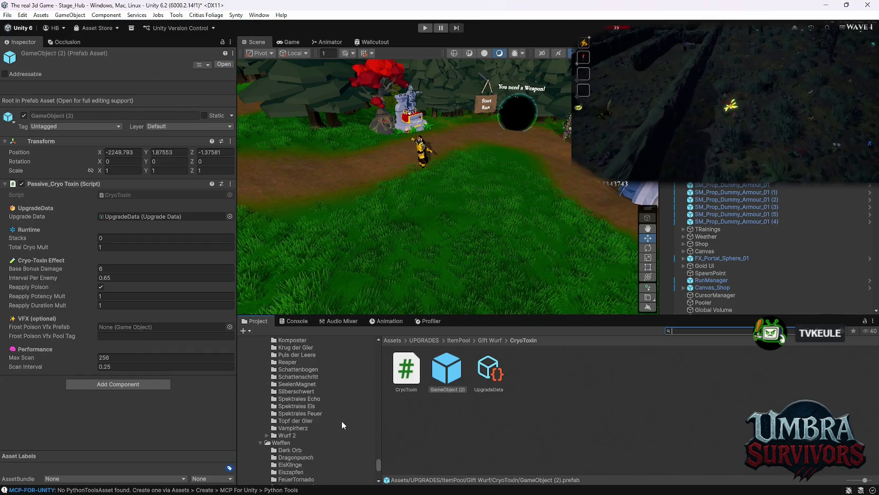
scroll(341, 420, "down", 4)
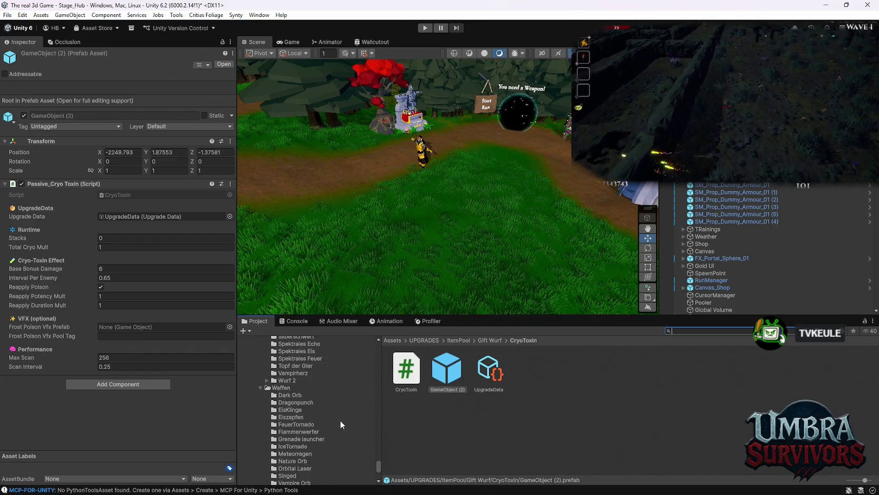
scroll(330, 432, "down", 2)
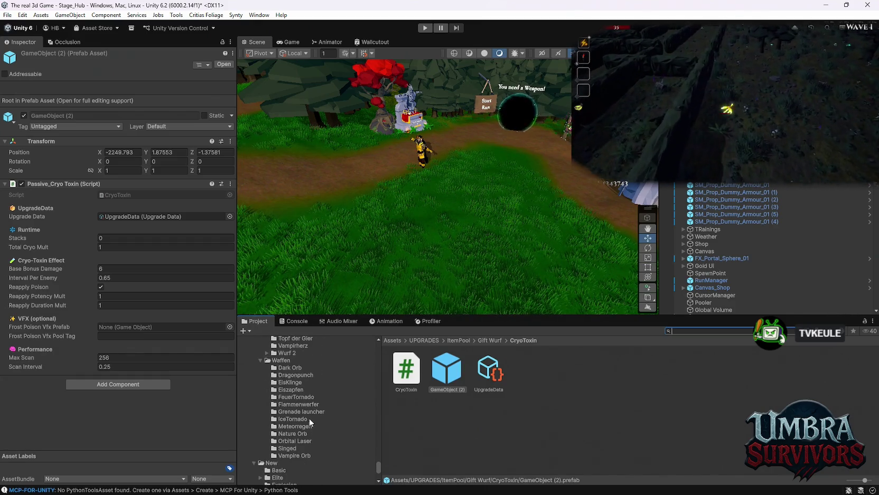
left_click(290, 449)
double_click(439, 375)
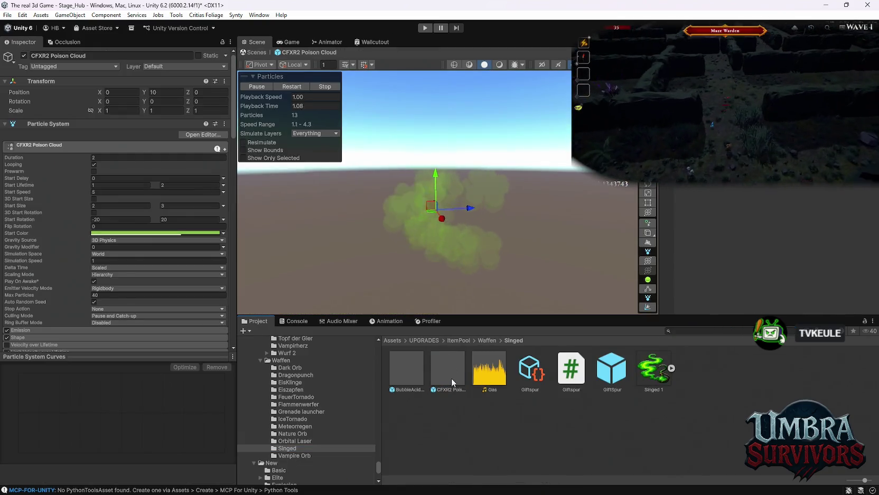
left_click(446, 369)
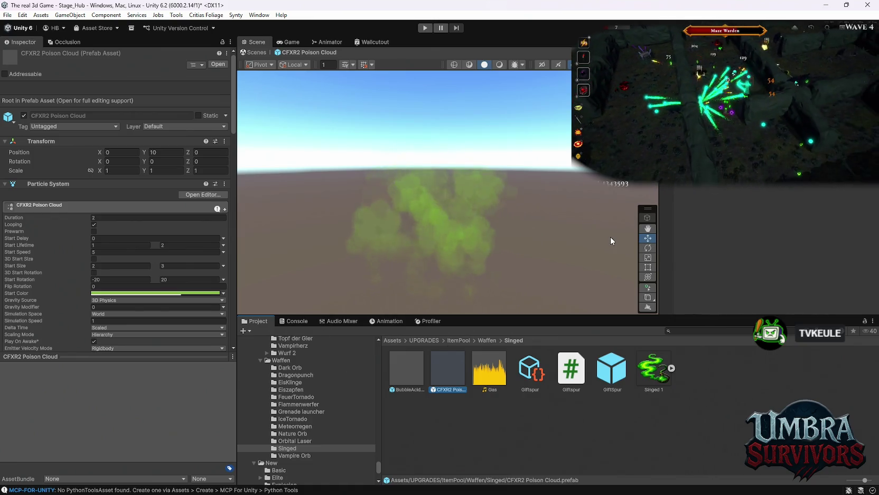
- Move the CFXR2 Poison Cloud prefab into the CryoToxin folder
left_click(407, 370)
left_click(436, 371)
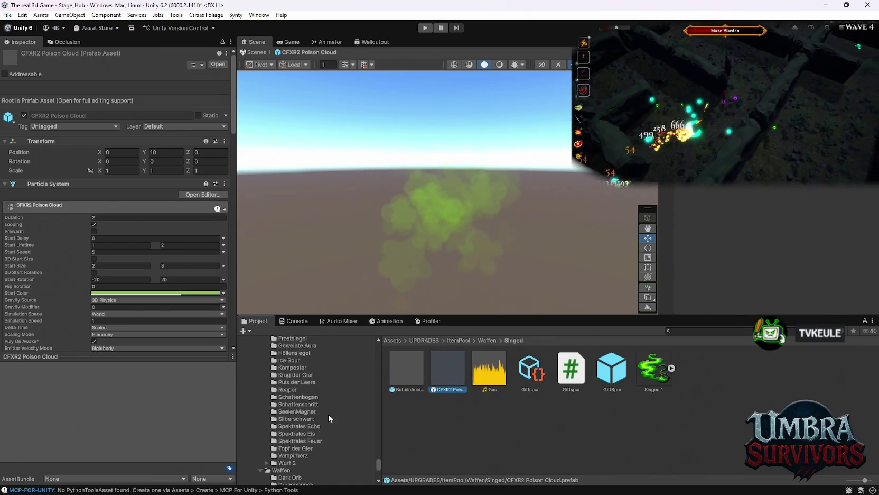
scroll(333, 418, "up", 10)
left_click_drag(297, 423, 291, 422)
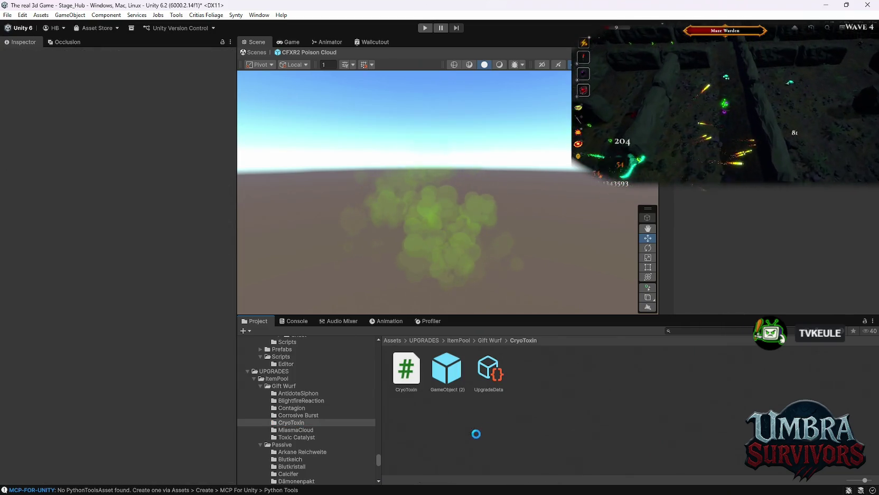
- Rename the prefab to 'Cyro toxin' and move it into the MiasmaCloud folder
right_click(399, 369)
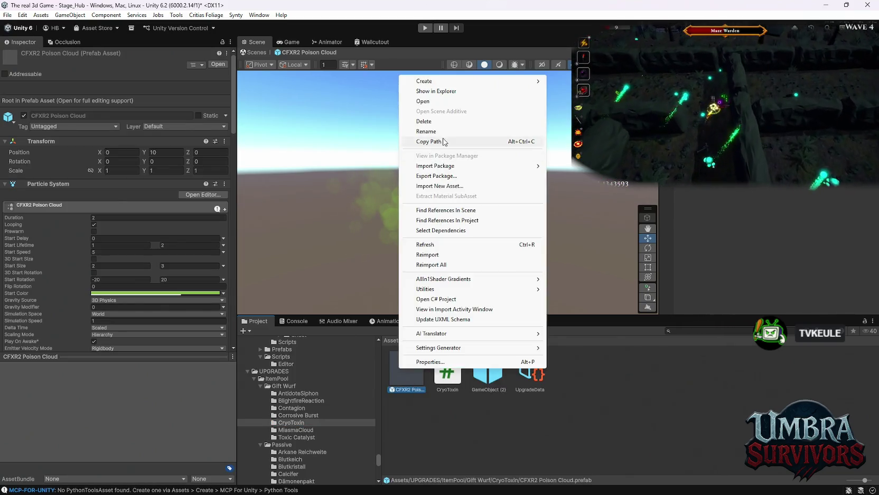
left_click(444, 131)
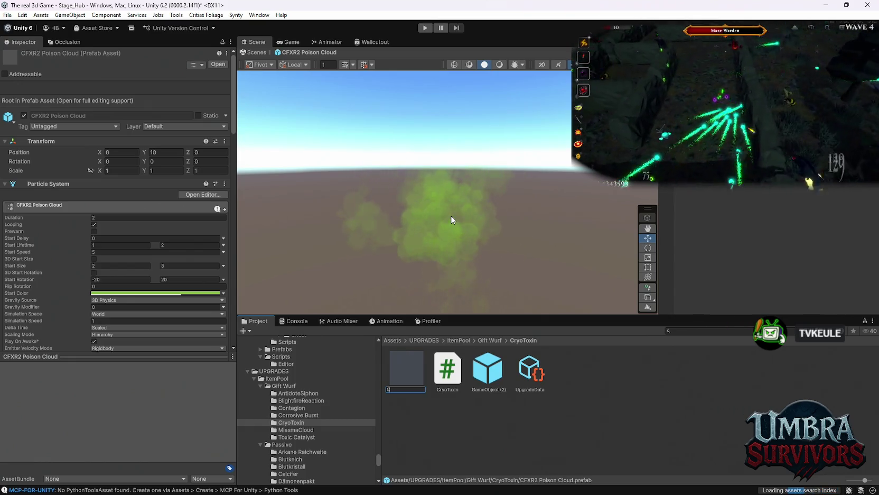
type("Cyro")
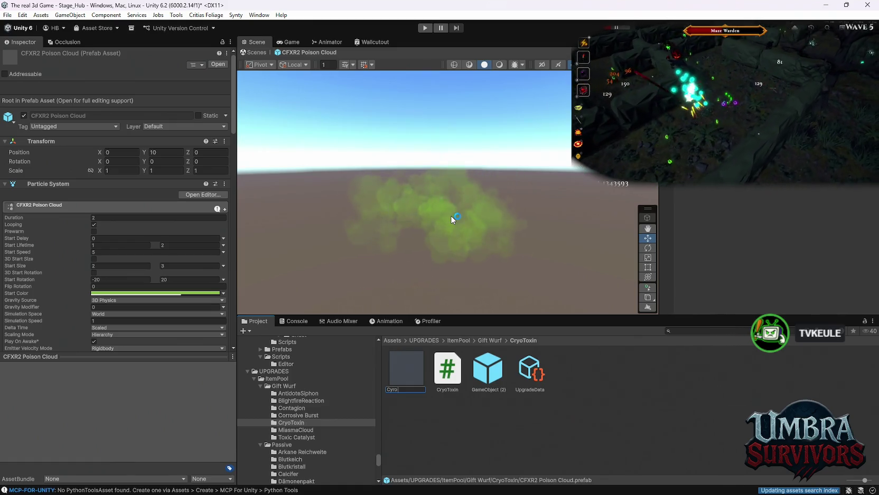
type(" toxin")
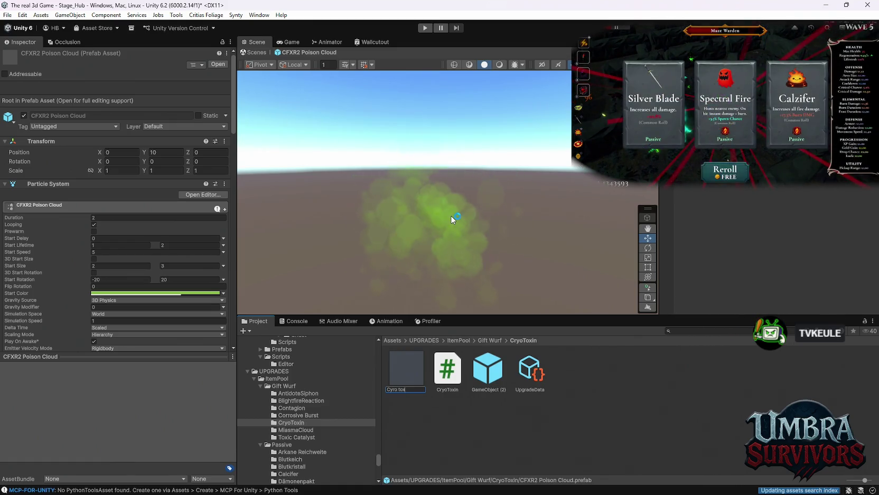
key("Return")
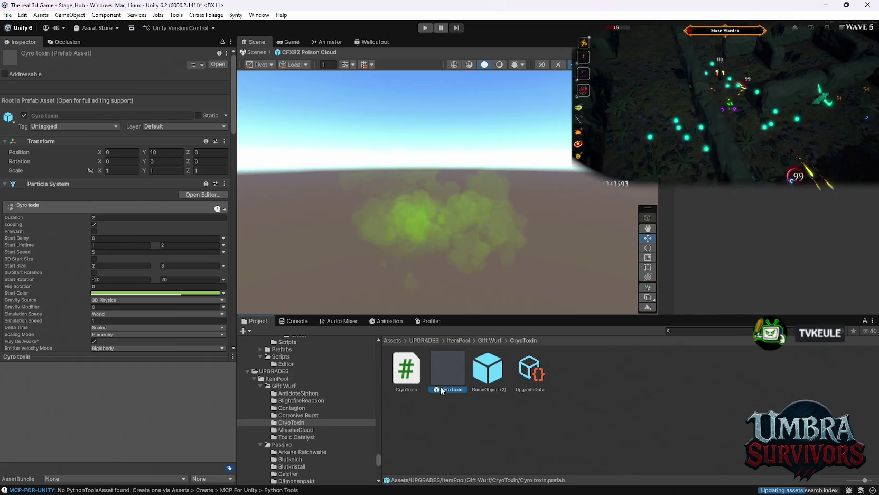
mouse_move(445, 368)
left_mouse_down()
mouse_move(299, 436)
mouse_move(302, 428)
left_mouse_up()
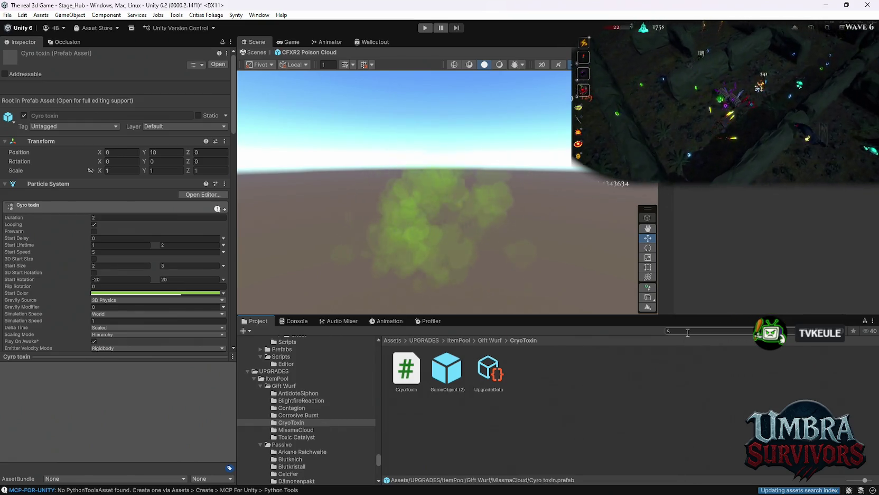
- Find BubbleAcidExplosion via an 'acid' search, preview it, and place it in the CryoToxin folder
type("acid")
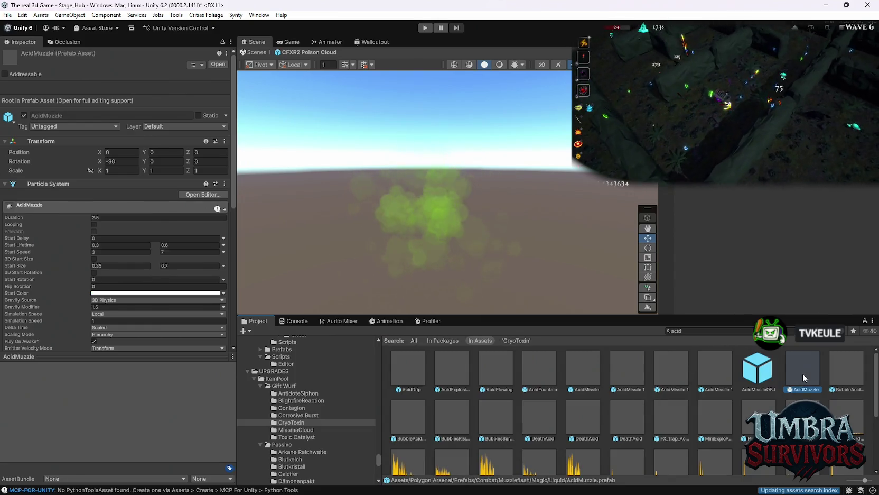
double_click(802, 373)
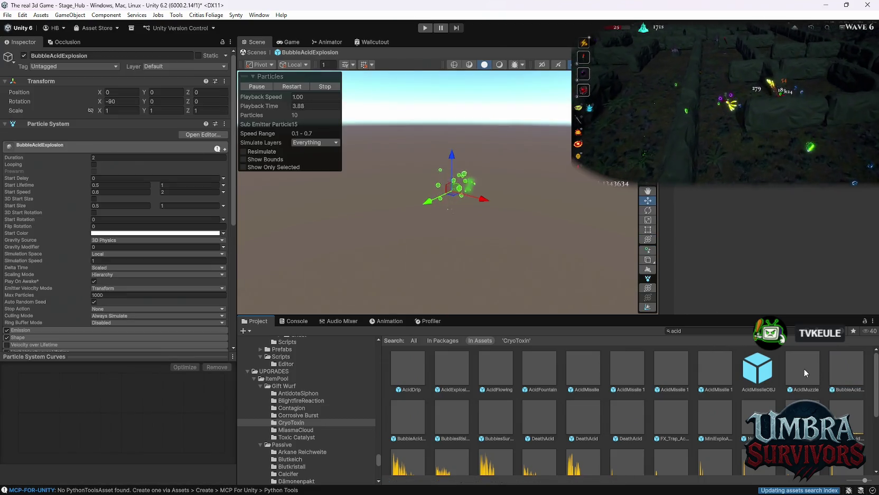
left_click(837, 374)
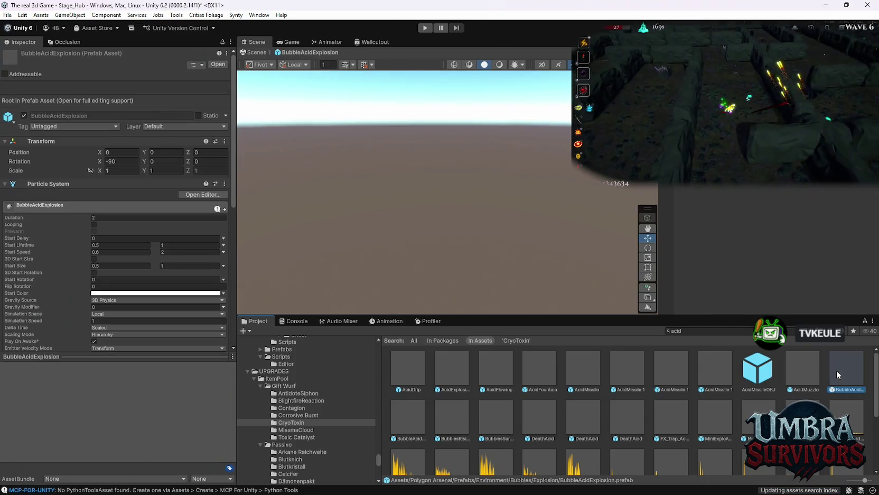
left_click(292, 423)
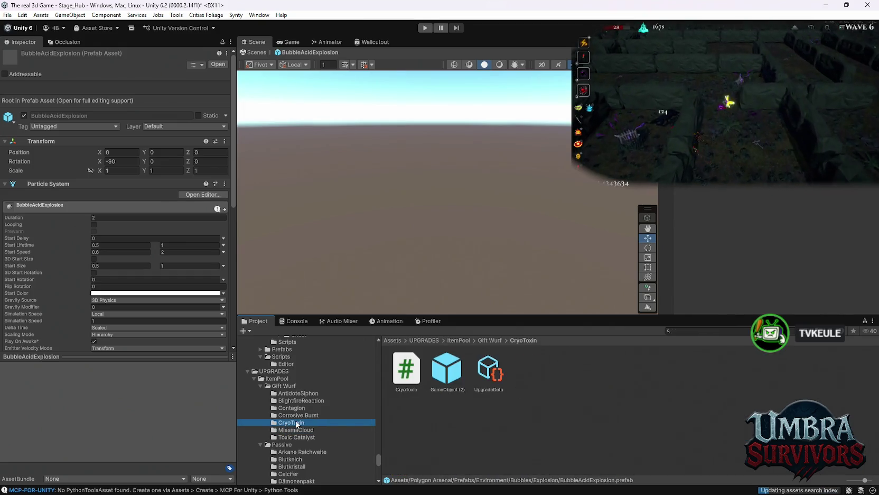
left_click(413, 418)
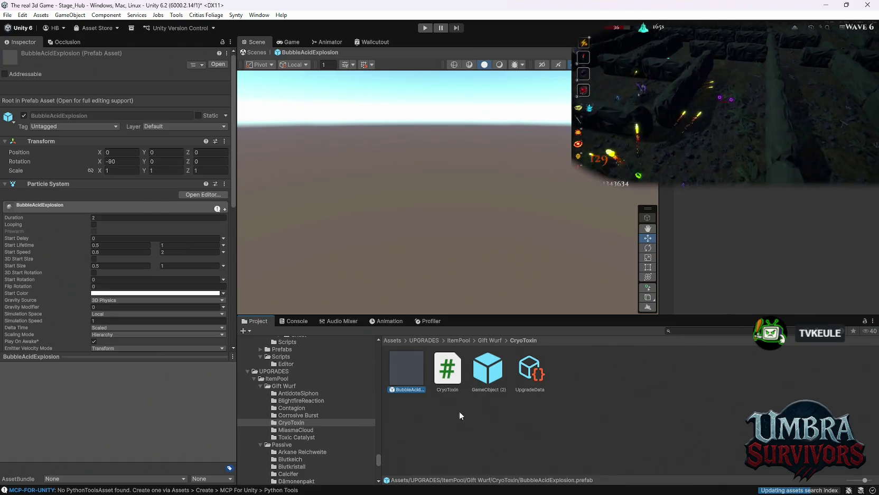
left_click(483, 378)
left_click(526, 376)
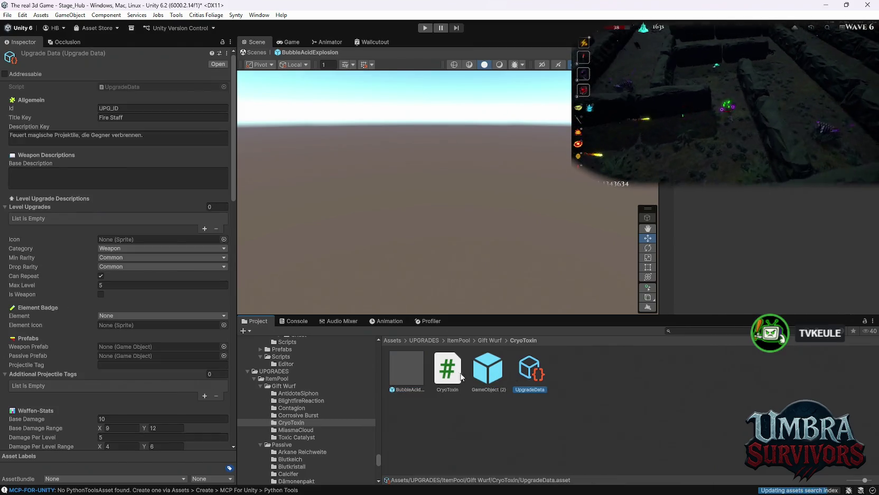
- Assign BubbleAcidExplosion as GameObject (2)'s frost poison VFX and open that prefab
left_click(487, 370)
left_click_drag(403, 371, 124, 328)
double_click(405, 365)
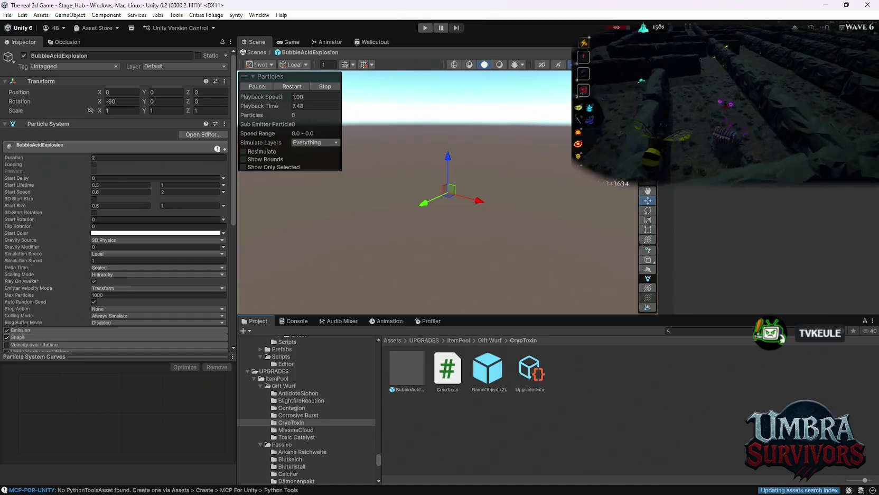
- Expand Color over Lifetime, replay the bubble preview, and open its colour gradient
scroll(45, 247, "down", 5)
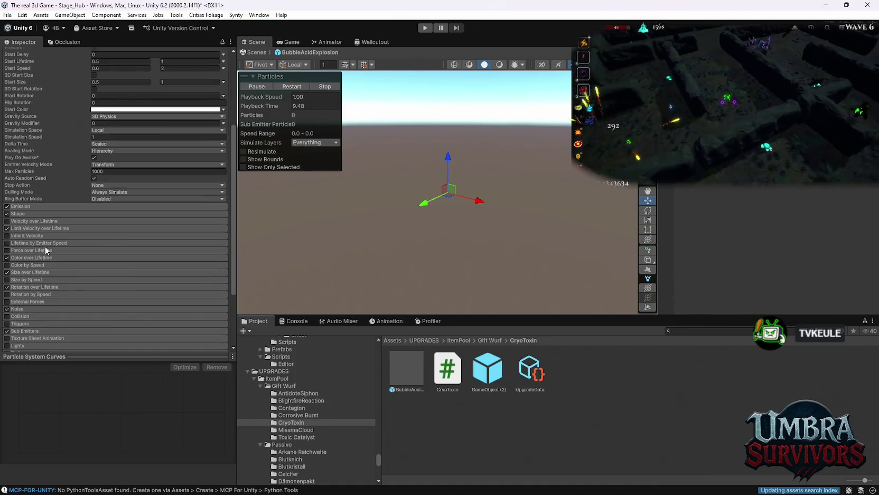
left_click(47, 258)
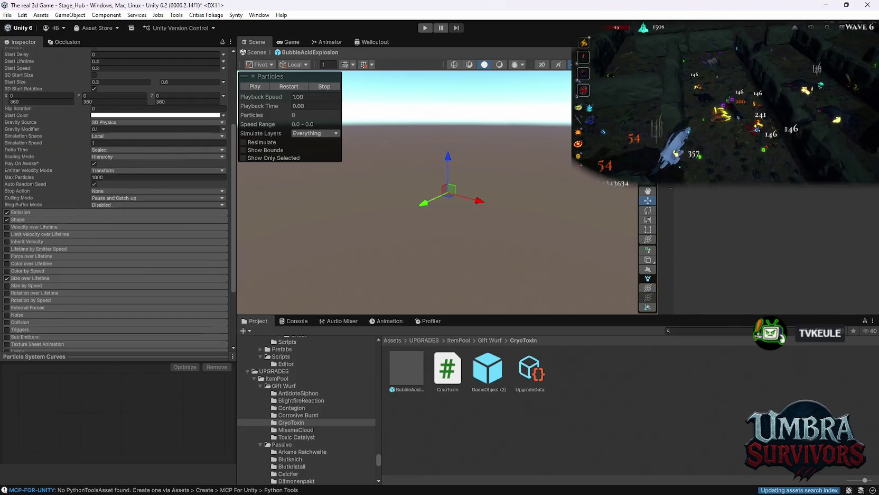
left_click(279, 89)
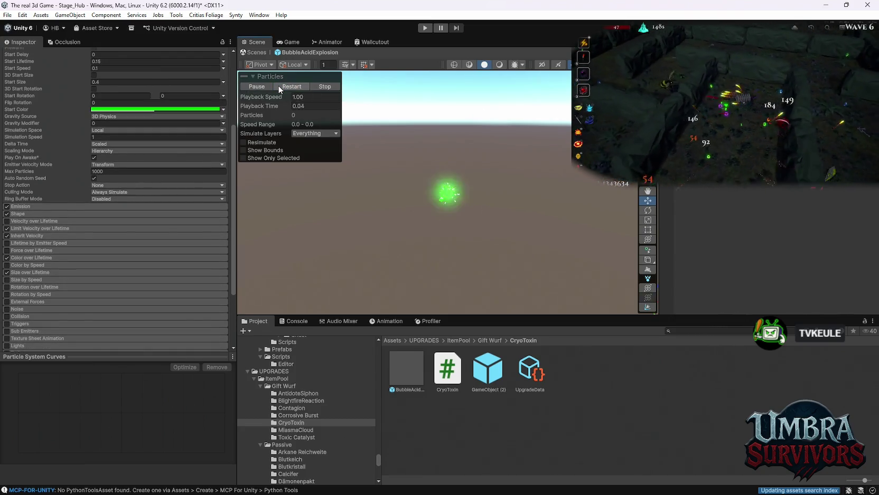
left_click(279, 89)
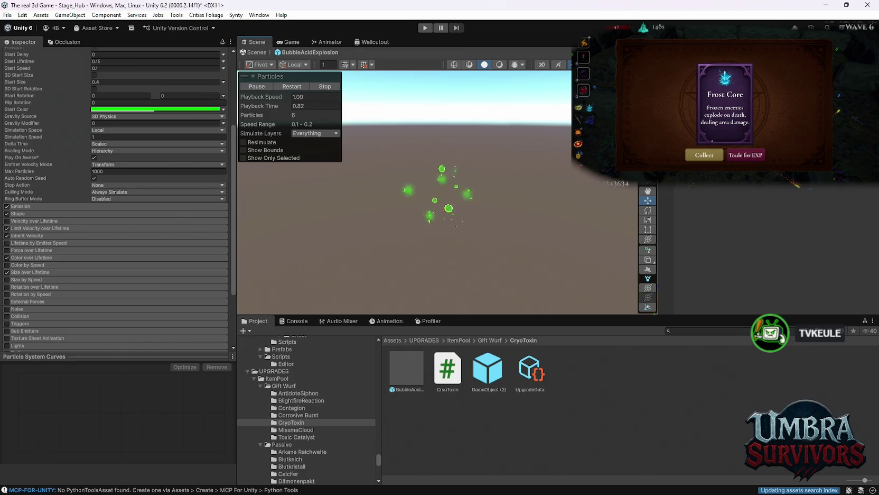
scroll(79, 217, "up", 3)
scroll(94, 225, "down", 2)
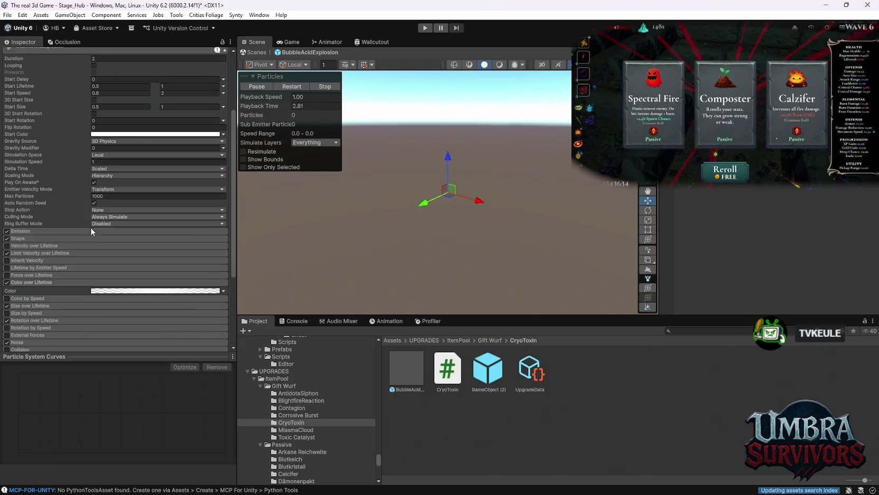
left_click(105, 291)
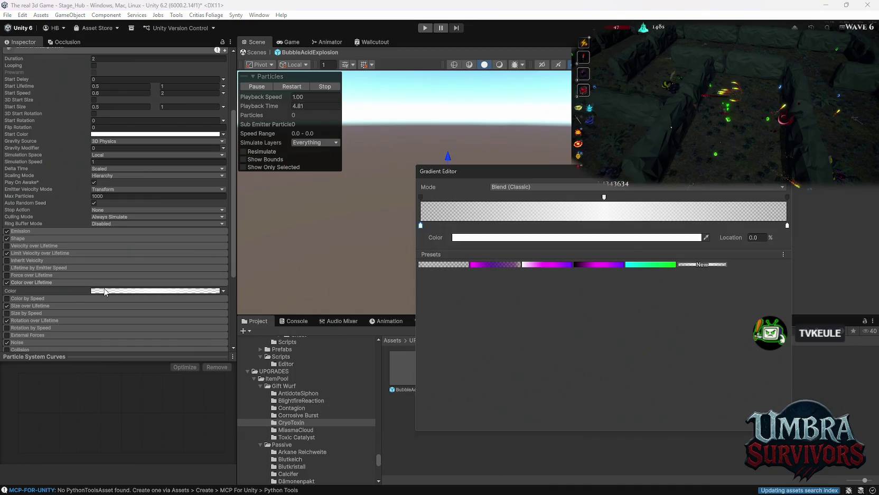
- Leave the gradient editor unchanged and play the explosion preview
key("Escape")
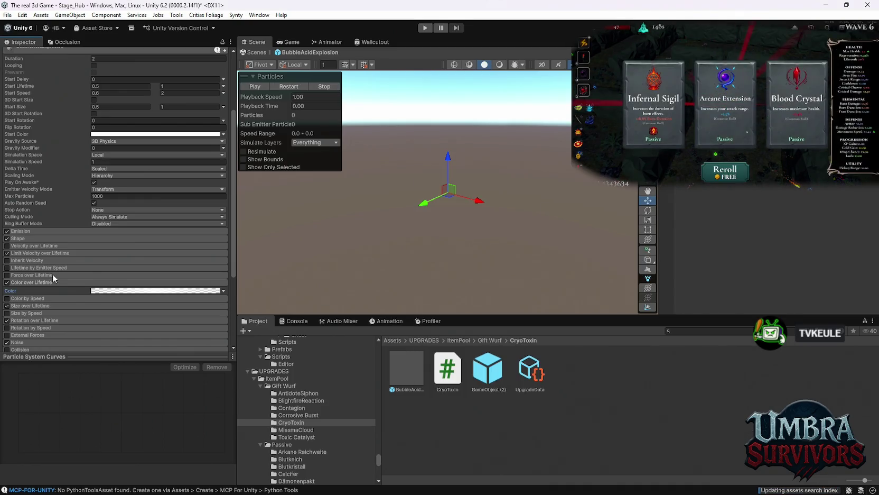
scroll(52, 274, "up", 3)
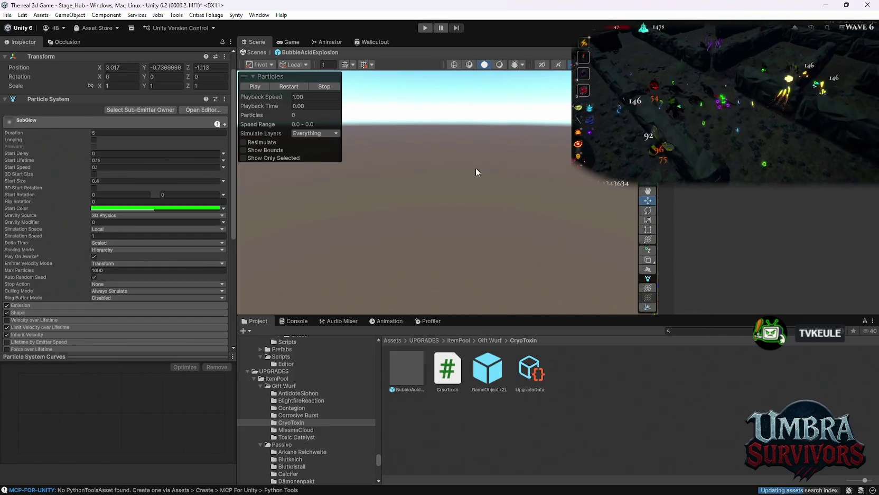
left_click(280, 89)
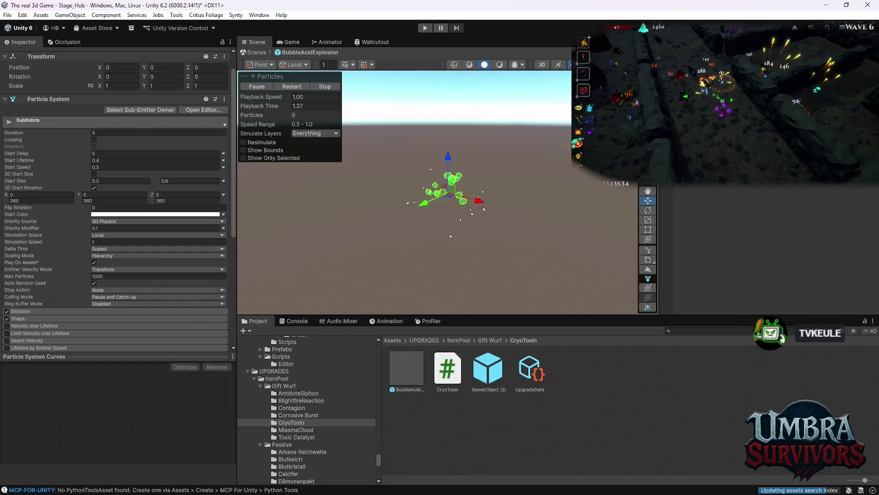
left_click(278, 84)
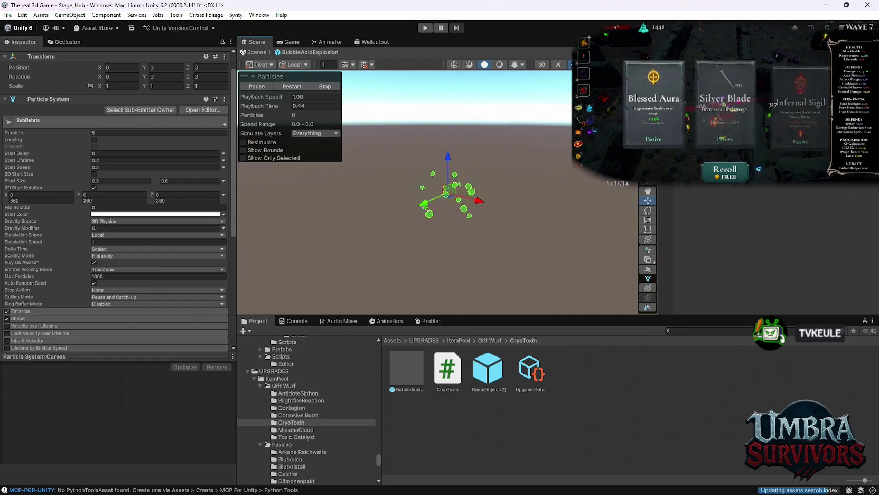
- Set the colour-over-lifetime gradient's start key to cyan 00FFE6 and replay the preview
scroll(161, 234, "down", 5)
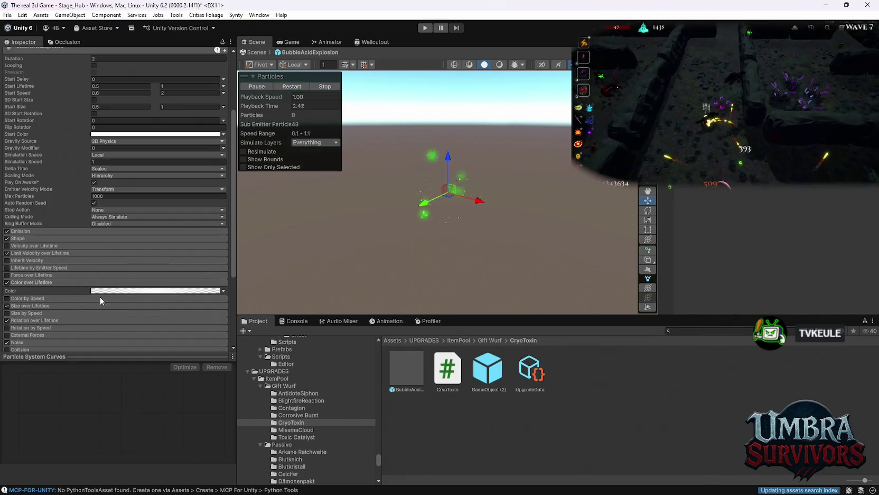
left_click(154, 291)
left_click(471, 237)
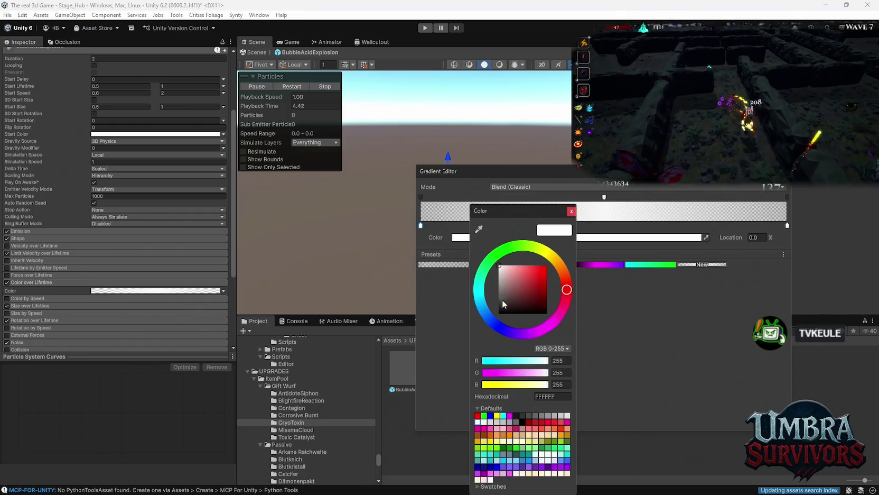
left_click(480, 289)
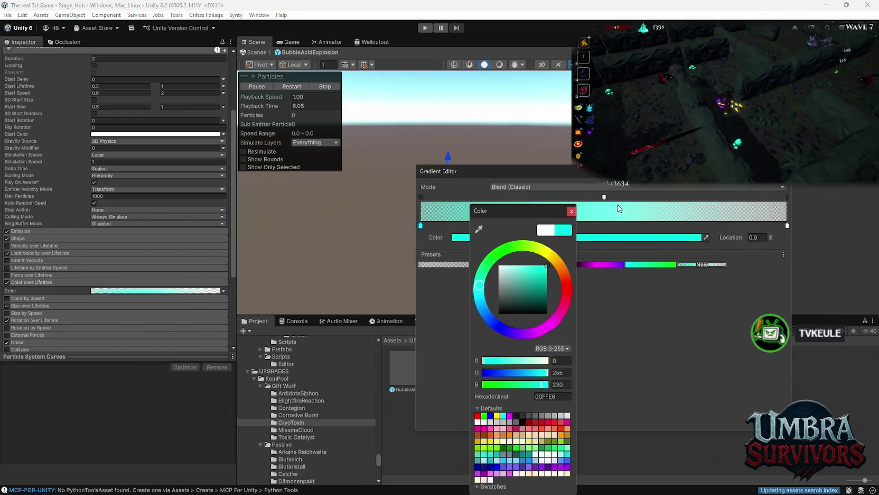
left_click(572, 211)
key("Escape")
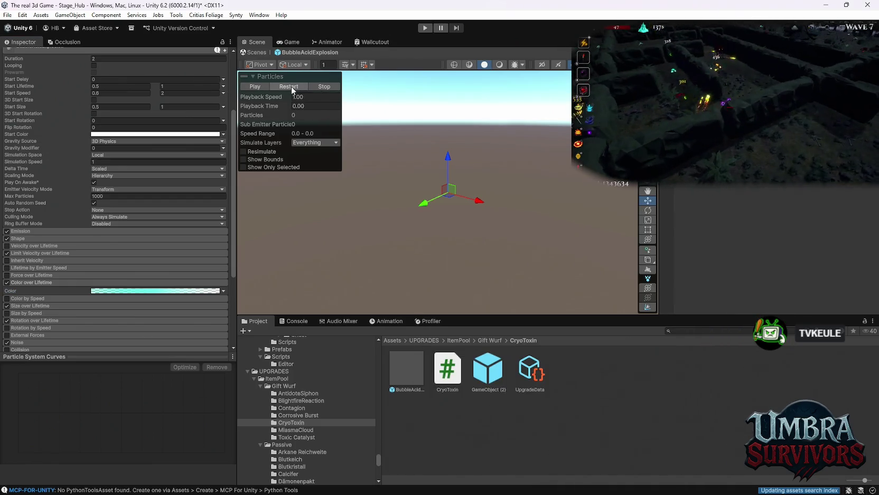
left_click(291, 85)
left_click(291, 85)
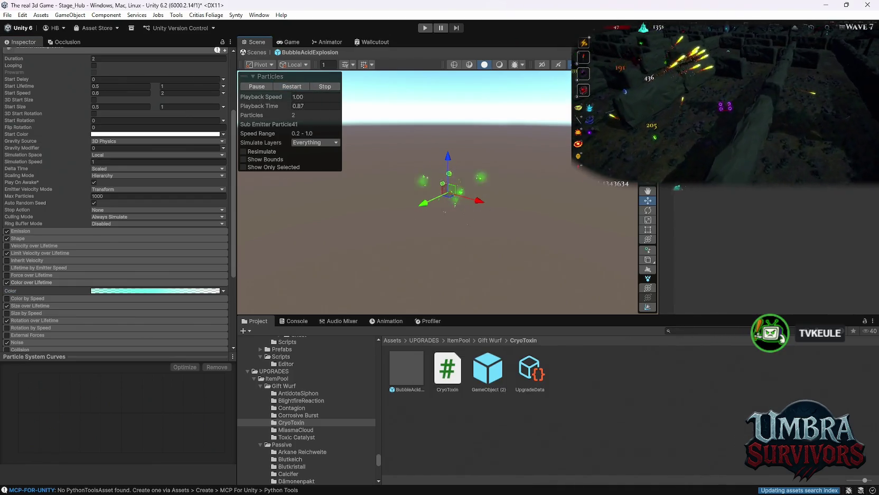
- Replay the explosion burst several times and expand the Renderer module
scroll(151, 104, "up", 5)
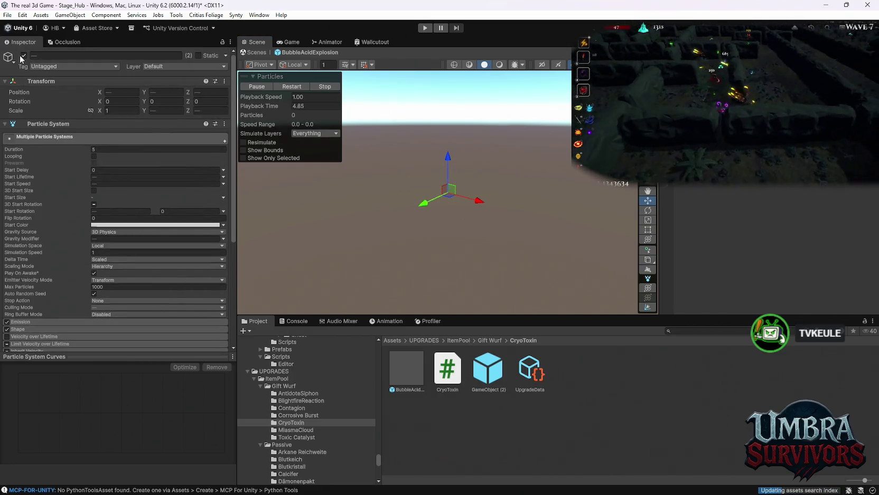
left_click(282, 84)
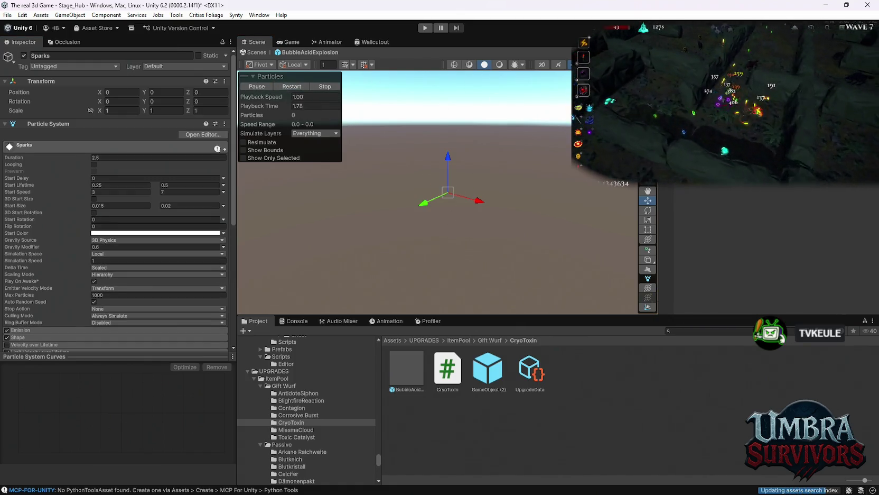
left_click(293, 87)
left_click(294, 87)
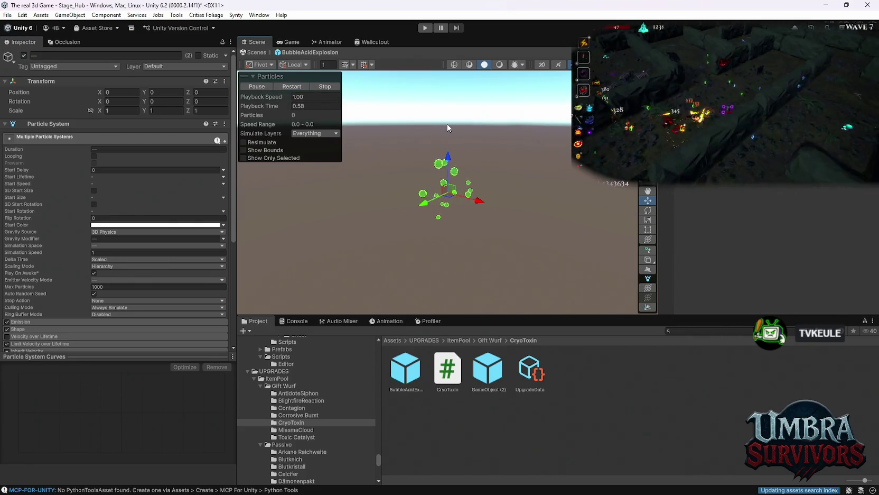
left_click(295, 88)
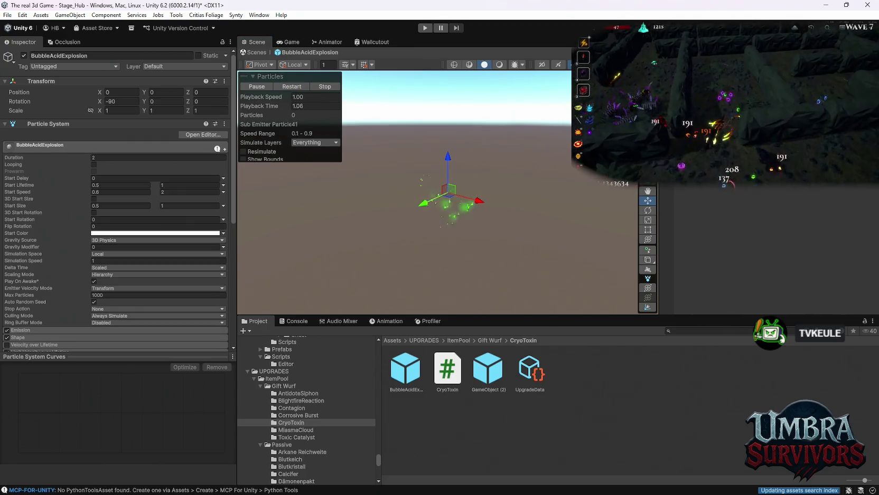
scroll(121, 214, "down", 3)
scroll(122, 214, "down", 5)
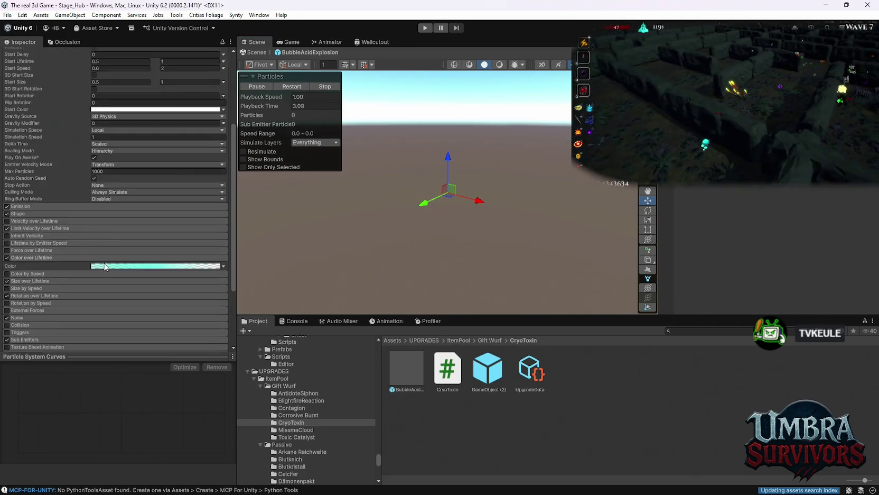
left_click(57, 282)
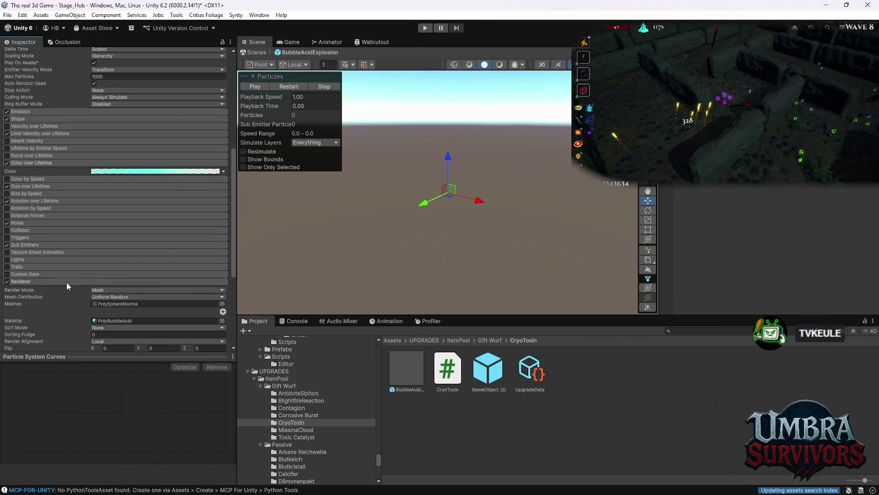
scroll(127, 292, "up", 2)
scroll(113, 285, "up", 4)
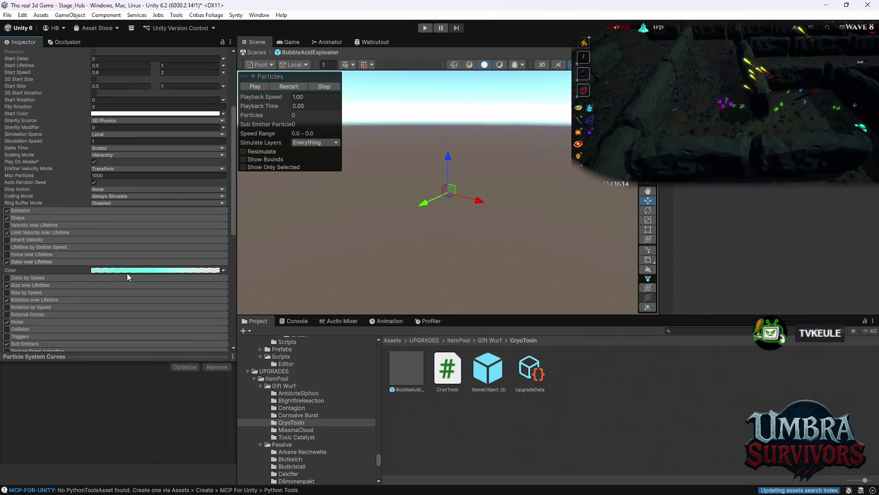
- Raise the gradient's start alpha key to 255 so it begins fully opaque
left_click(127, 270)
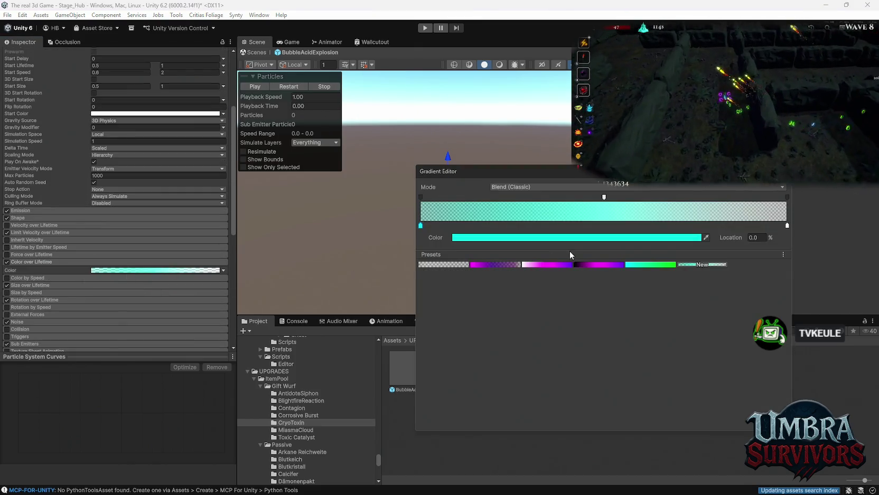
left_click(421, 197)
left_click_drag(497, 239, 687, 238)
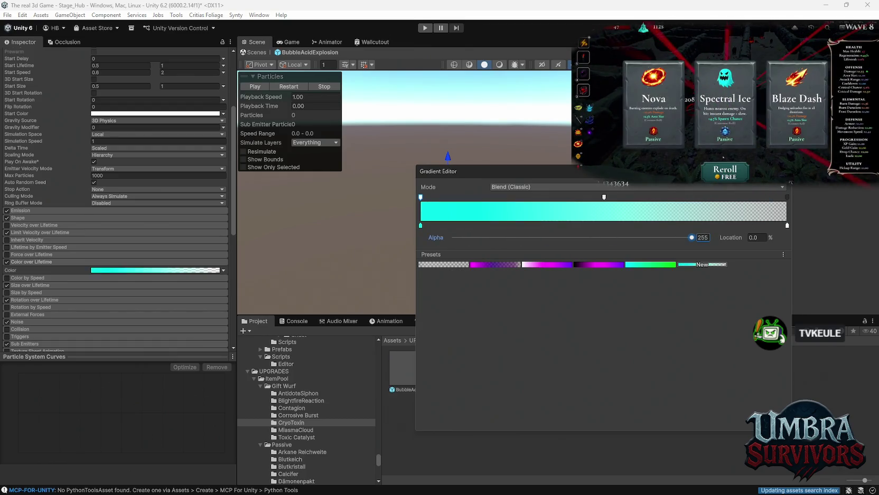
left_click(292, 88)
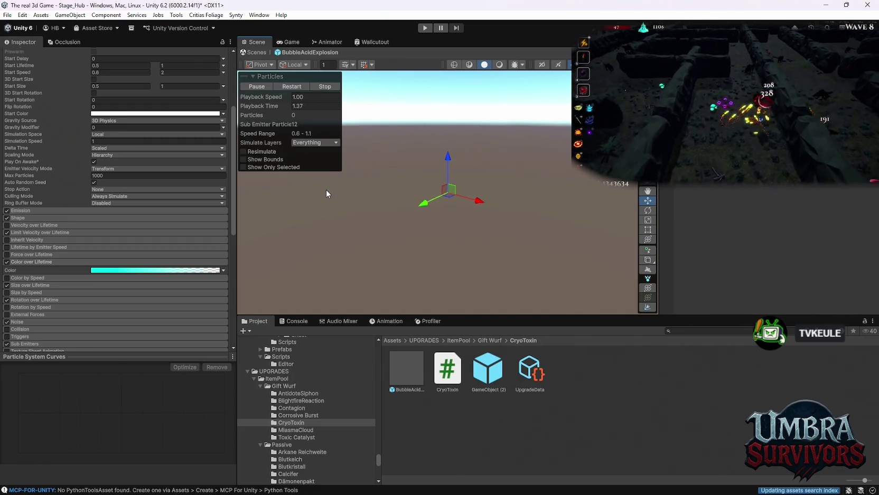
scroll(103, 252, "down", 8)
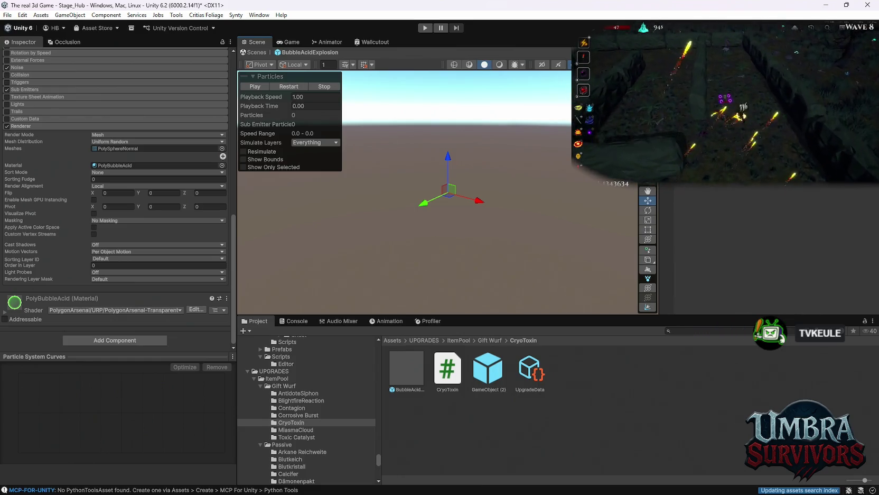
- Select SubGlow, set its Start Color to cyan 00E9FF, and preview it
key("Up")
scroll(136, 266, "up", 5)
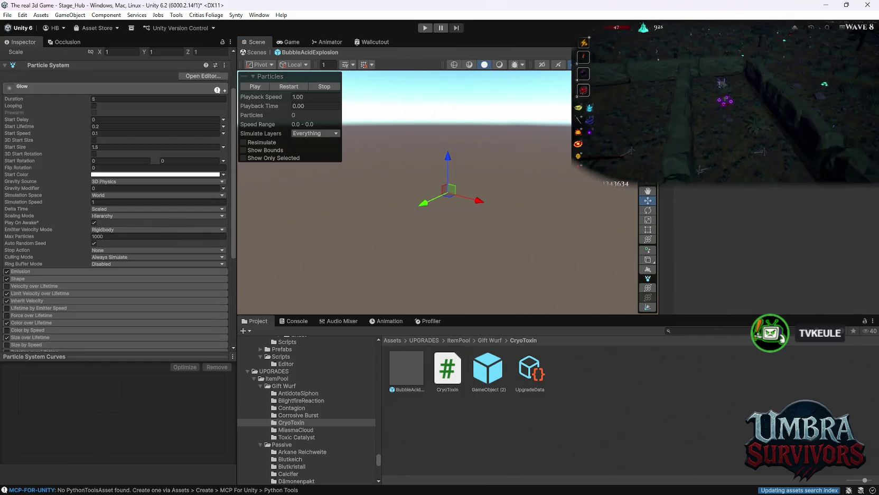
key("Up")
left_click(153, 174)
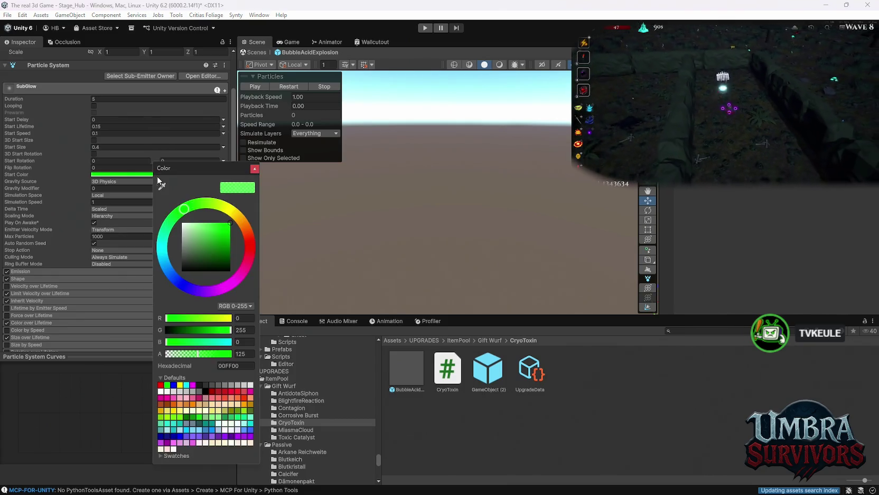
left_click(231, 341)
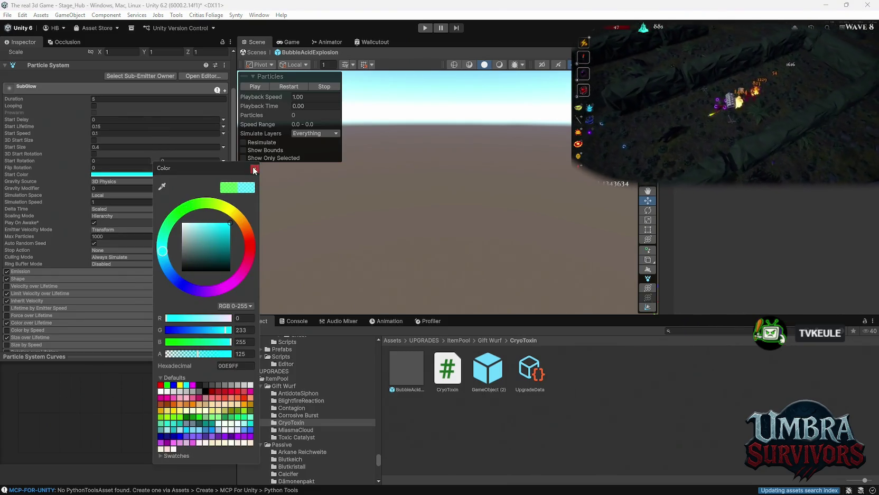
left_click(255, 168)
left_click(286, 89)
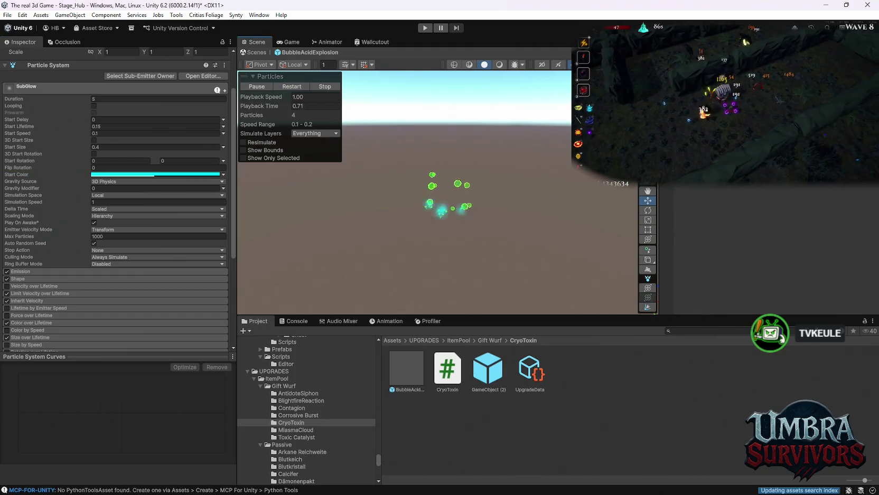
- Apply the cyan-to-green preset to SubGlow's Color over Lifetime and replay the effect
scroll(96, 275, "down", 2)
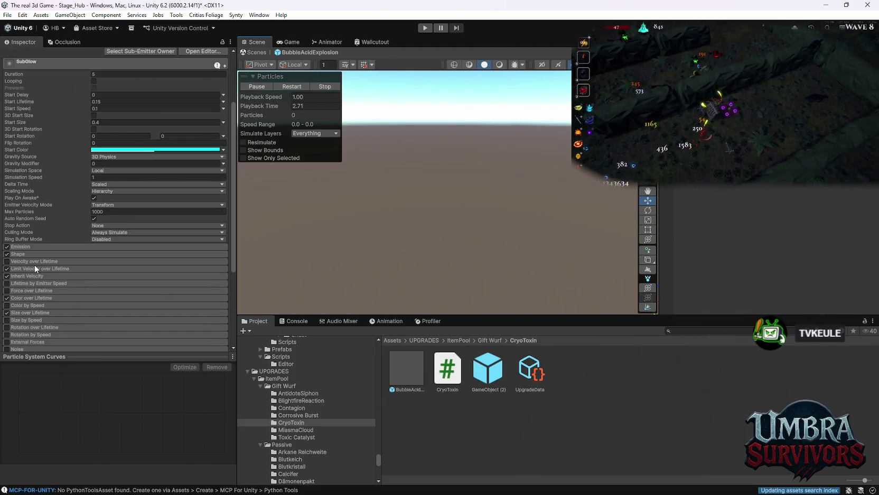
left_click(37, 298)
left_click(105, 307)
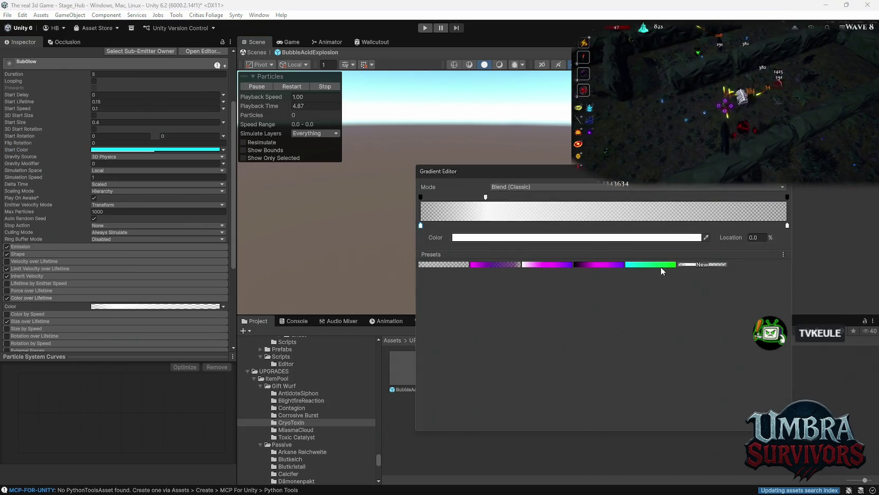
left_click(664, 265)
left_click(286, 86)
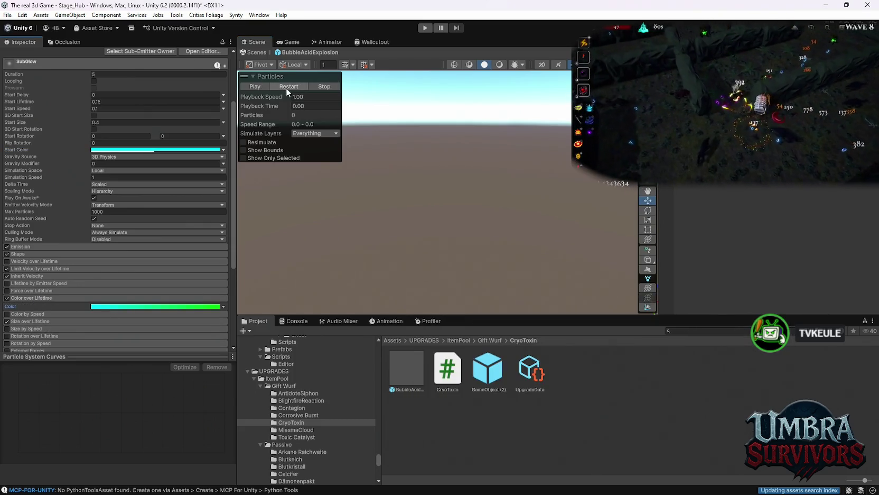
left_click(286, 86)
left_click(140, 51)
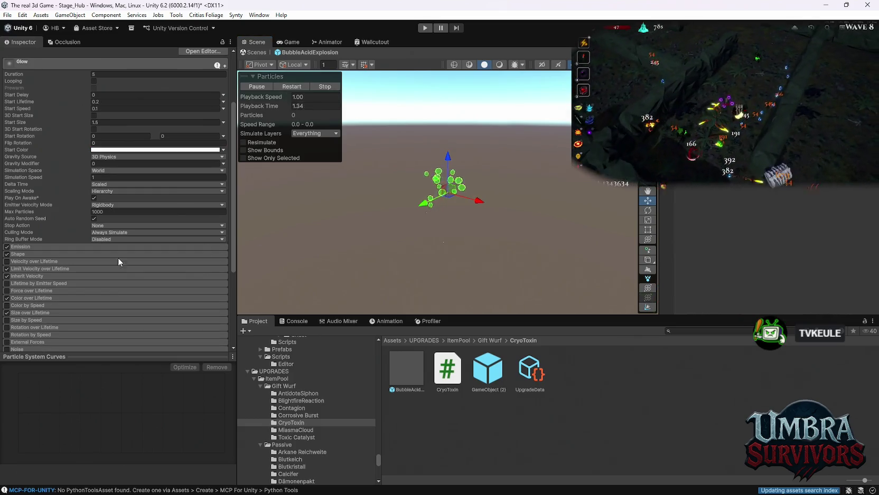
- Apply the cyan-green preset to Glow's Color over Lifetime and replay the preview
left_click(32, 298)
left_click(129, 307)
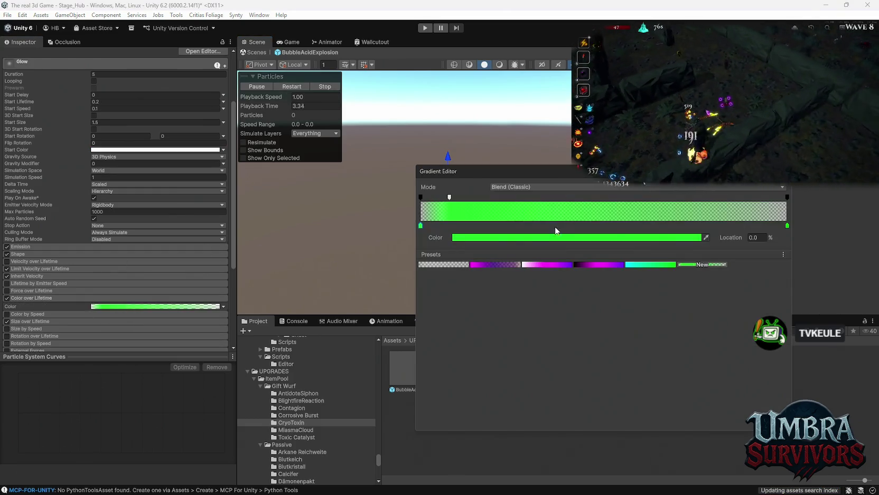
left_click(666, 267)
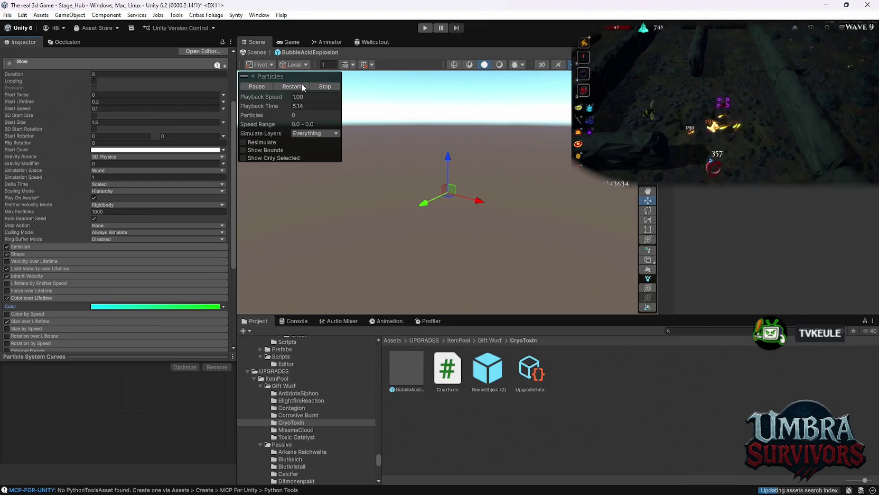
left_click(299, 89)
left_click(299, 88)
left_click(299, 89)
left_click(298, 89)
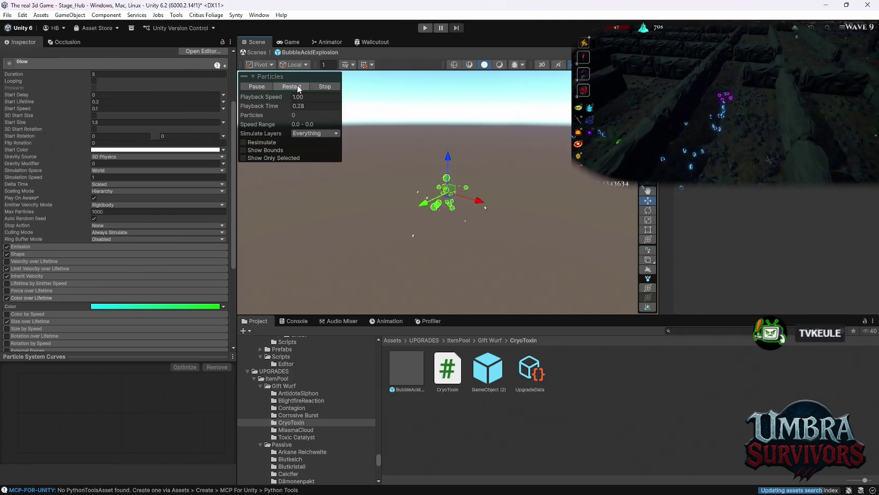
left_click(296, 88)
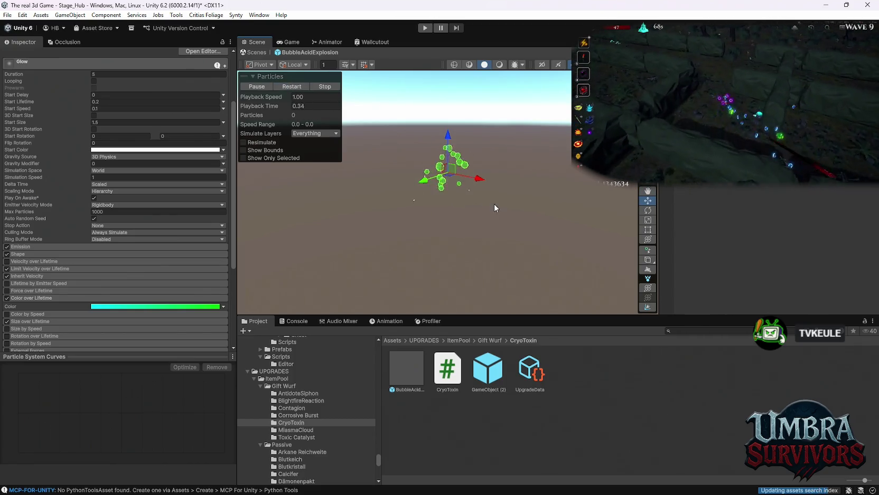
- Move the cyan key toward the gradient's middle and lower the end alpha to 153
left_click(148, 306)
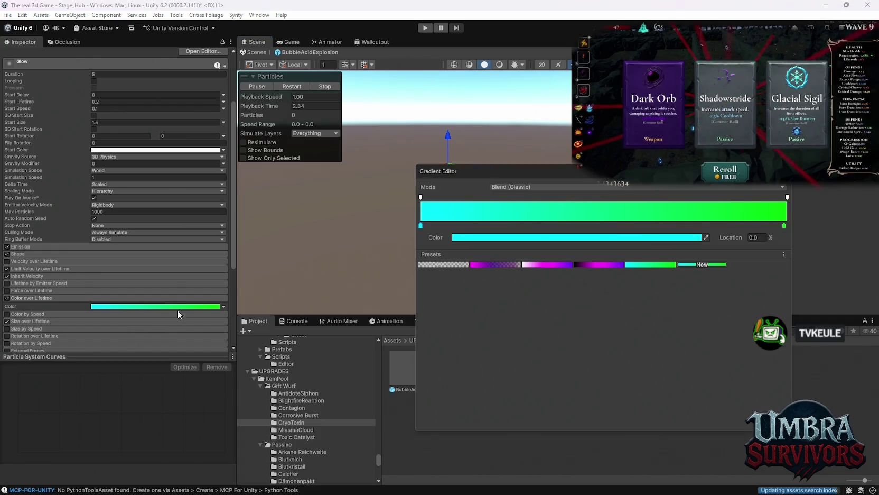
left_click_drag(421, 226, 593, 231)
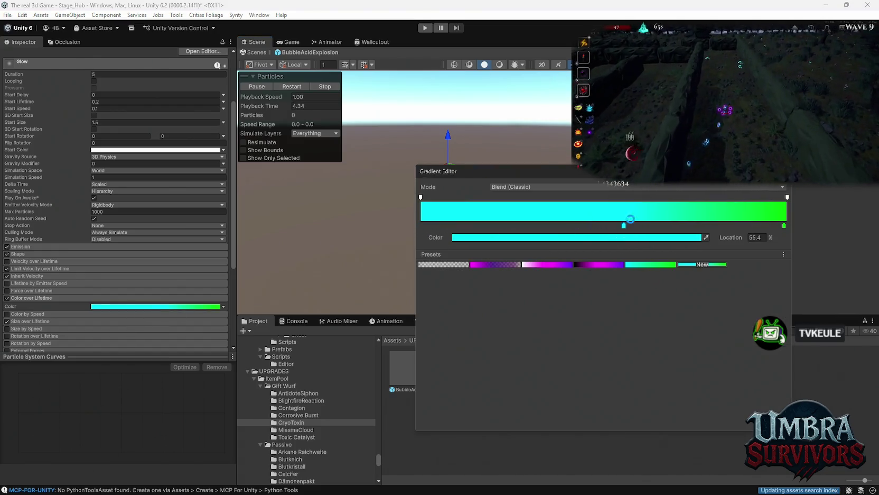
left_click(288, 88)
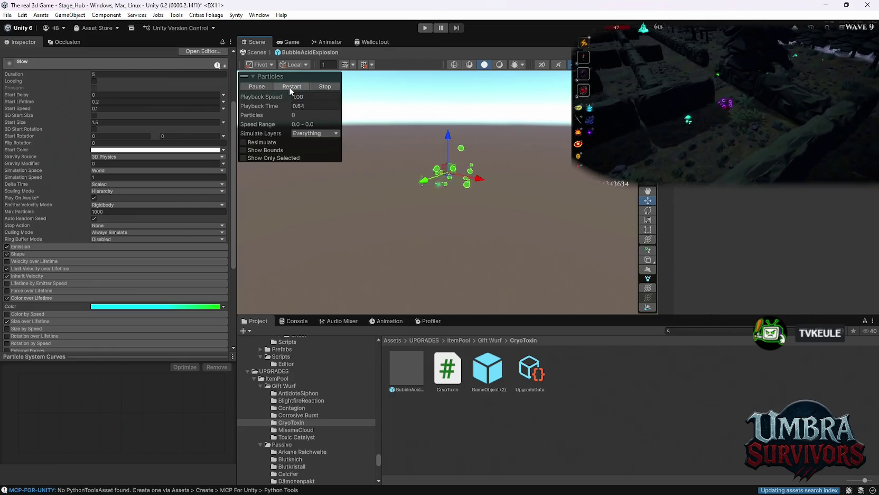
left_click(132, 306)
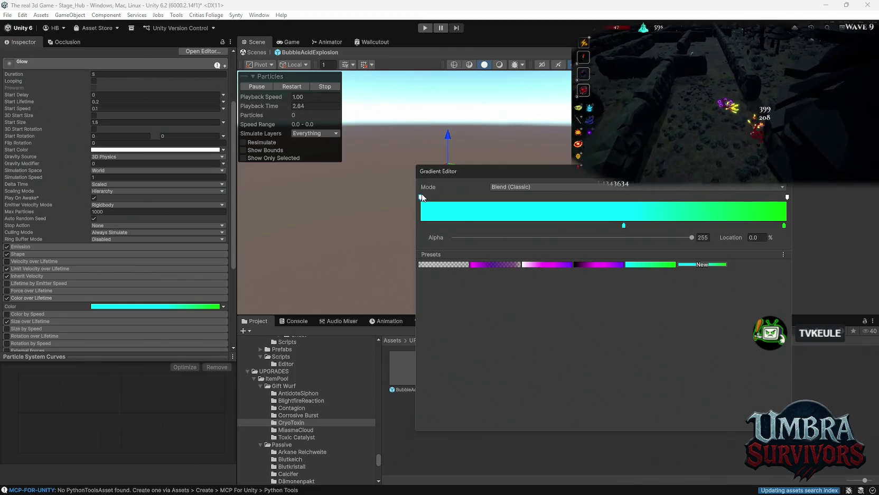
left_click(512, 237)
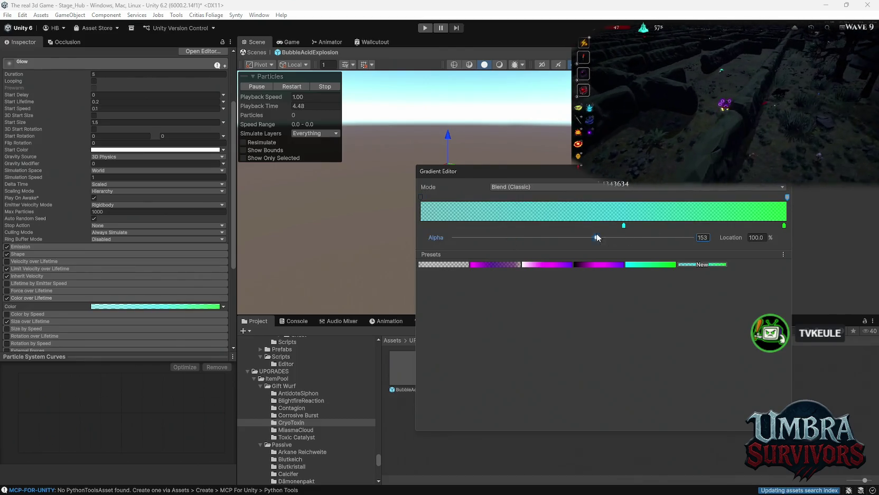
key("Escape")
left_click(287, 85)
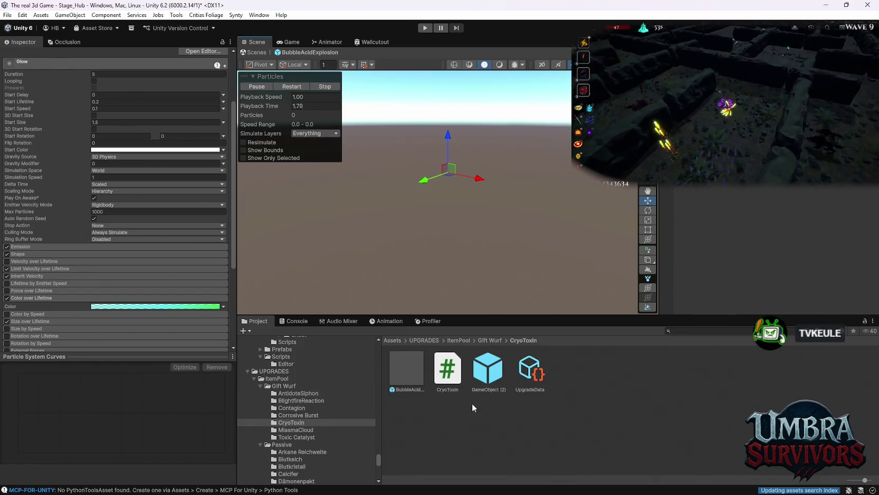
- Select the Cryo Toxin passive prefab and set its Frost Poison Vfx Pool Tag to CyroToxin
left_click(408, 376)
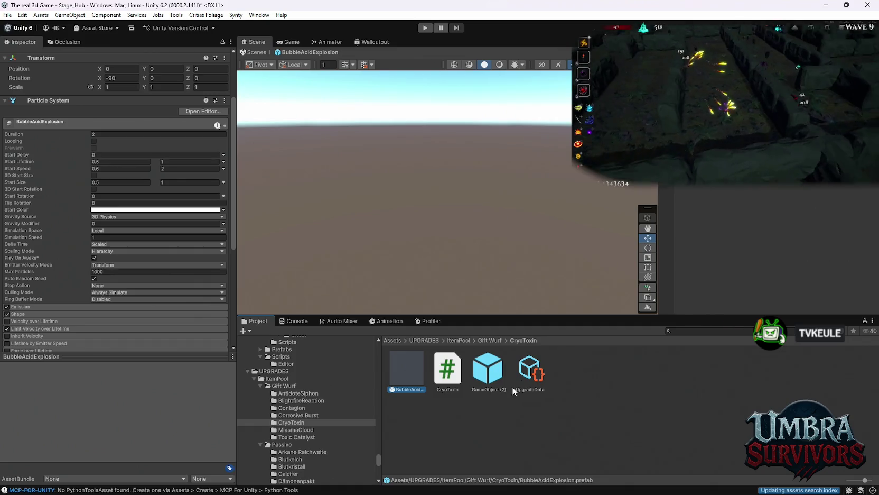
key("Right")
key("Right")
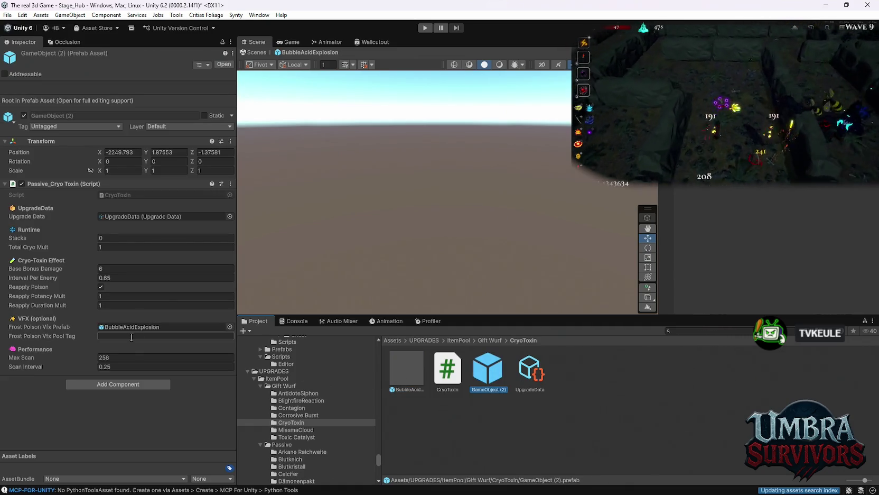
left_click(132, 336)
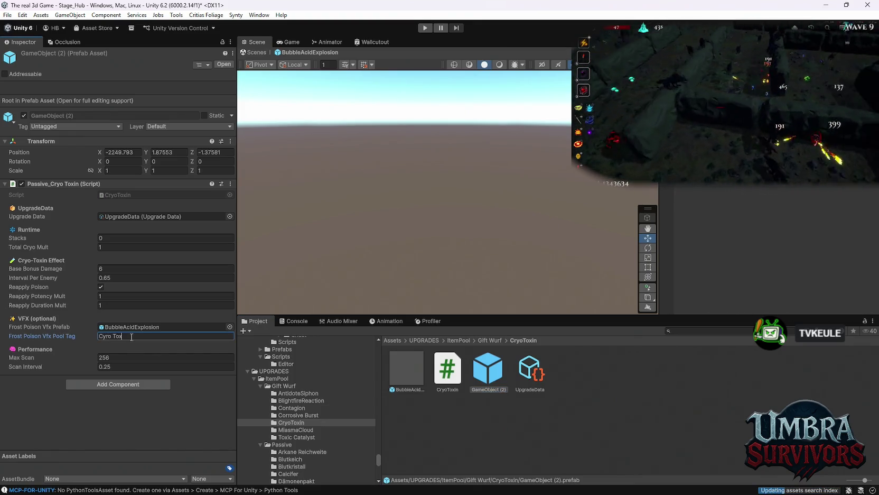
type("in")
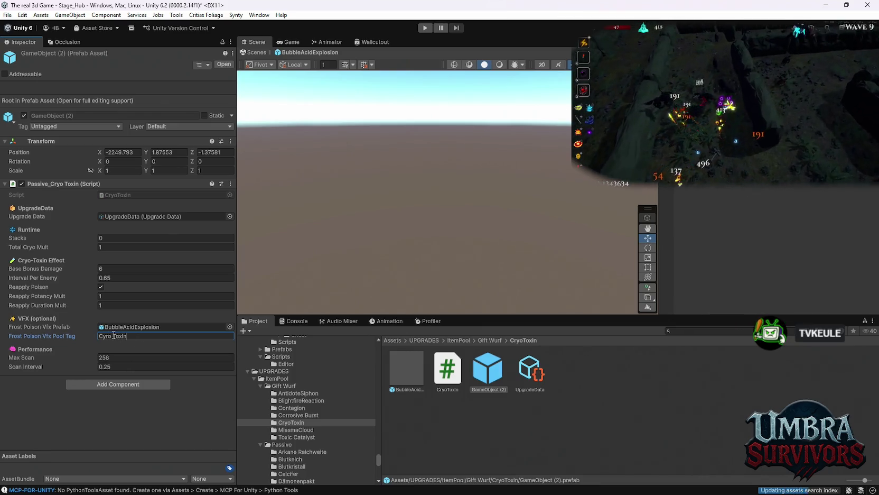
key("Return")
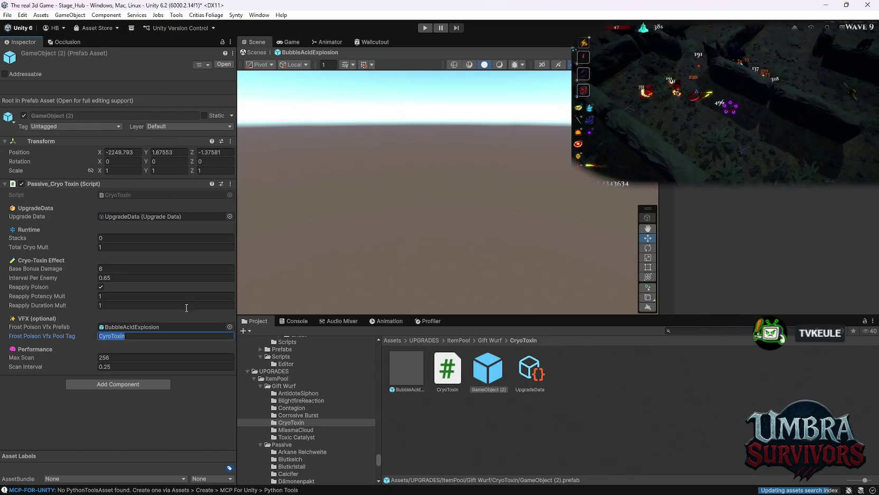
left_click(254, 52)
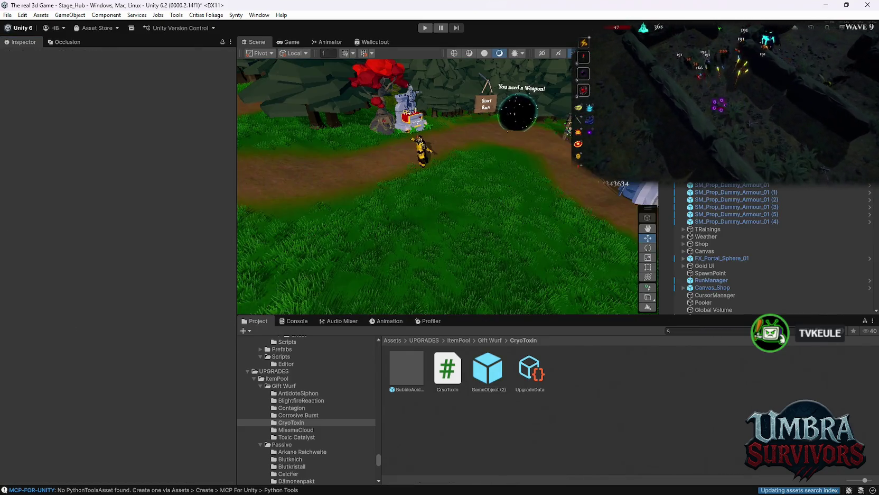
- Add an ObjectPooler pool entry tagged CyroToxin with the BubbleAcidExplosion prefab
left_click_drag(234, 66, 233, 468)
left_click(151, 451)
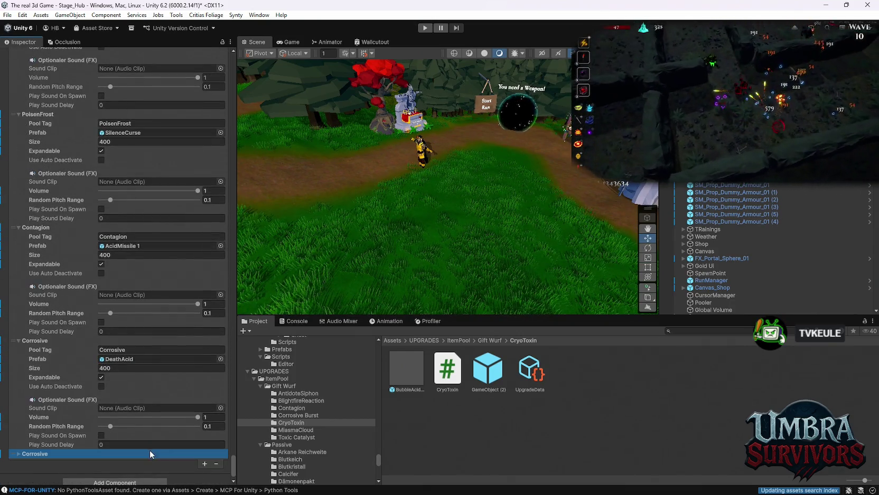
left_click(35, 453)
scroll(60, 443, "down", 3)
left_click(132, 412)
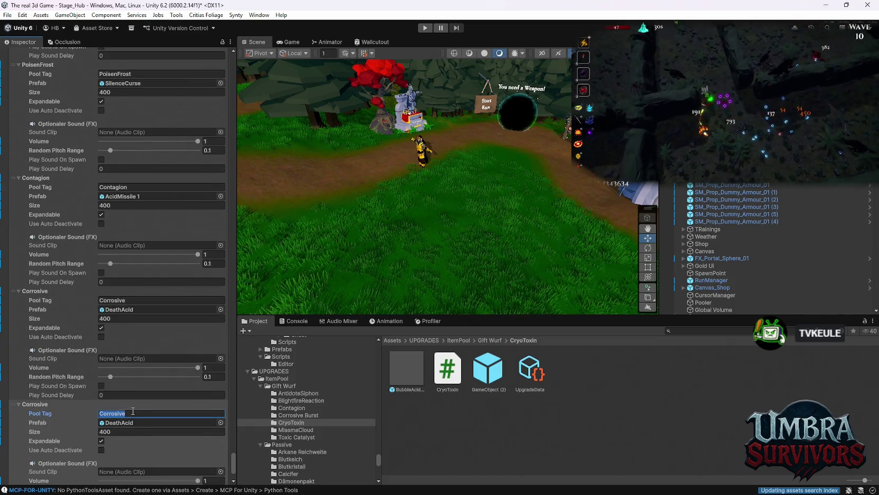
type("CyroToxin")
left_click_drag(411, 372, 162, 423)
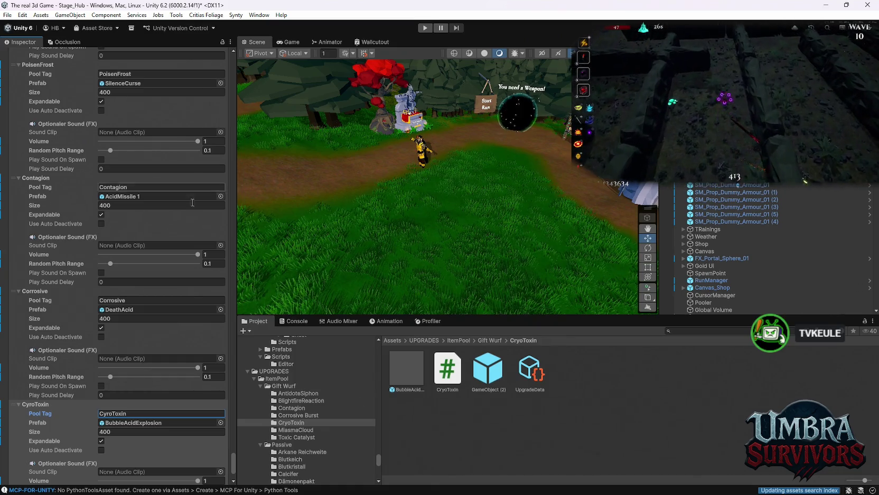
- Apply all overrides to the ObjectPooler prefab, then check the Cryo Toxin passive prefab
mouse_move(234, 461)
left_mouse_down()
mouse_move(217, 151)
mouse_move(201, 54)
left_mouse_up()
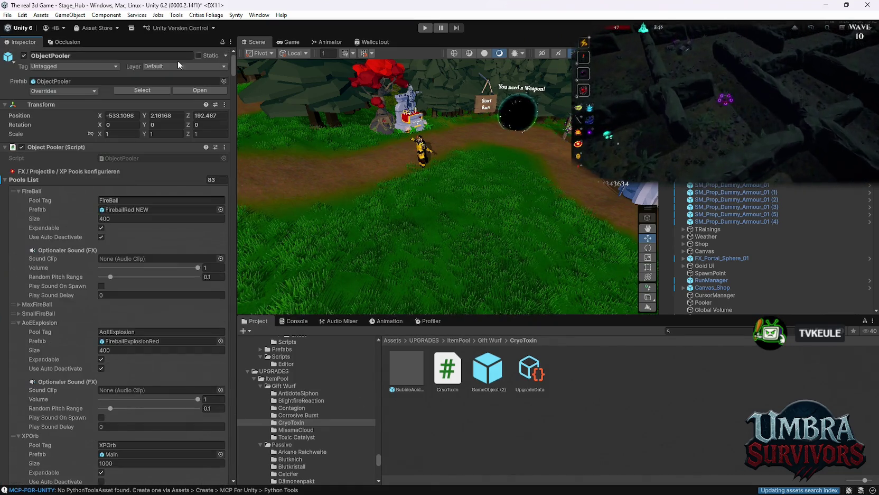
left_click(56, 91)
left_click(138, 148)
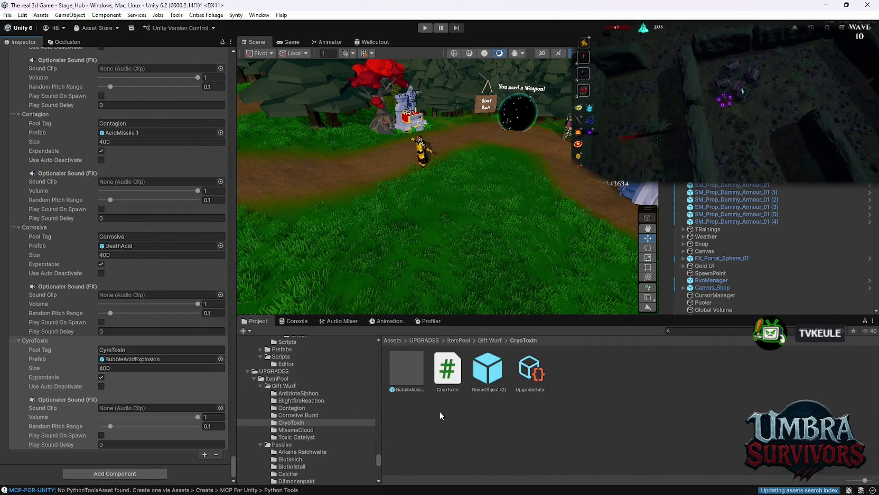
left_click(504, 374)
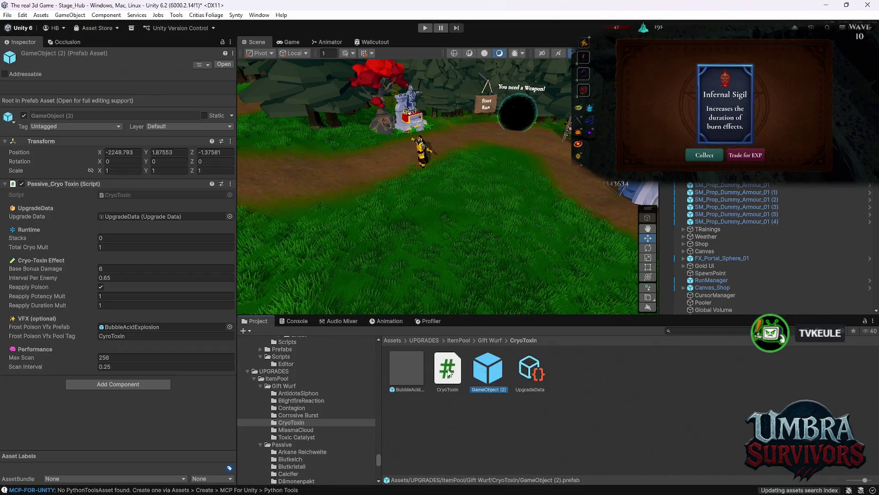
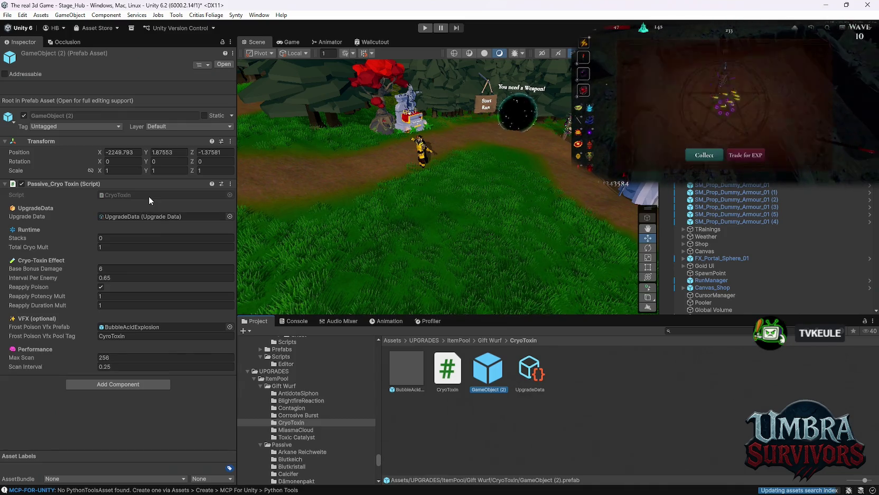
- Check the CryoToxin upgrade data, then open the MiasmaCloud upgrade folder
left_click(514, 377)
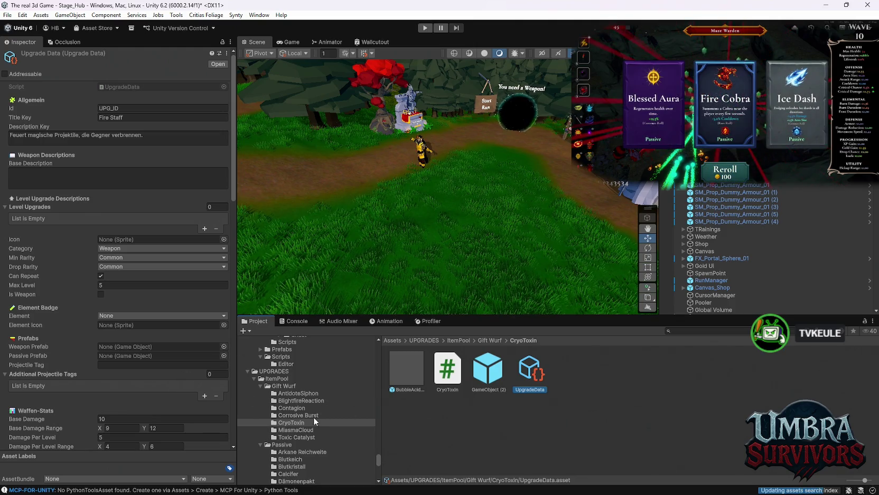
left_click(291, 429)
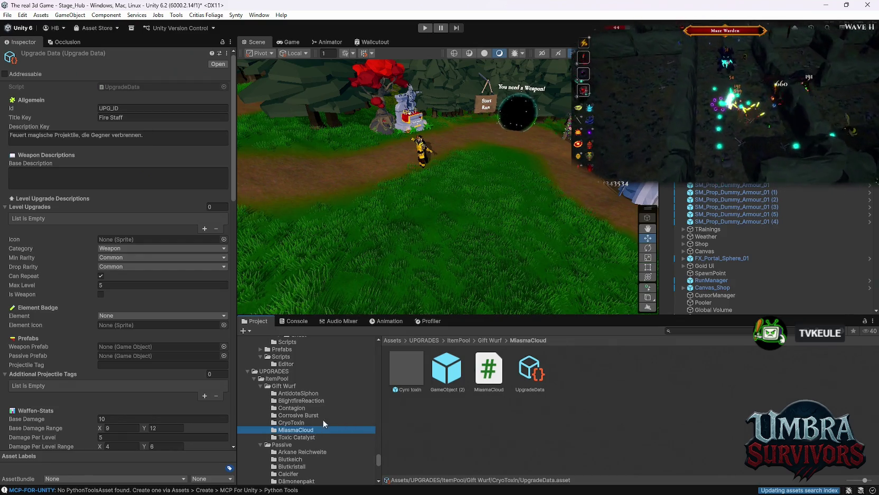
- Open the Cyro toxin cloud prefab and show its collision sphere in the scene
left_click(331, 421)
left_click(288, 430)
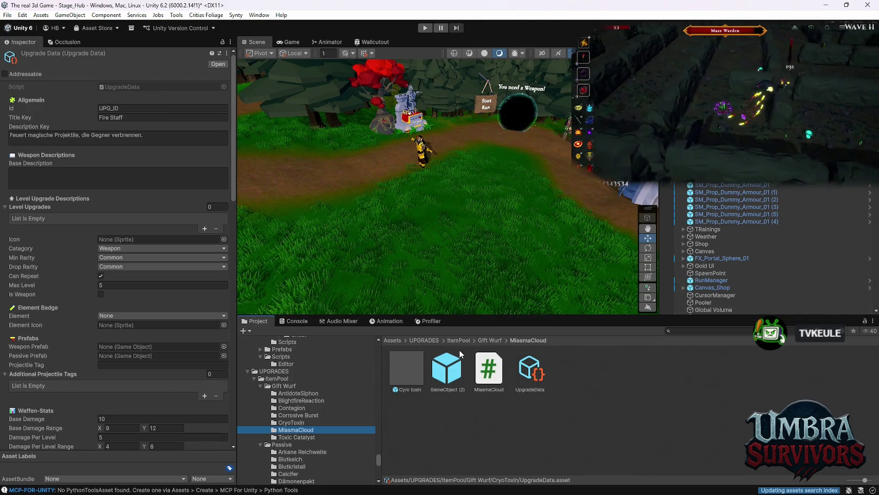
left_click(413, 365)
double_click(409, 375)
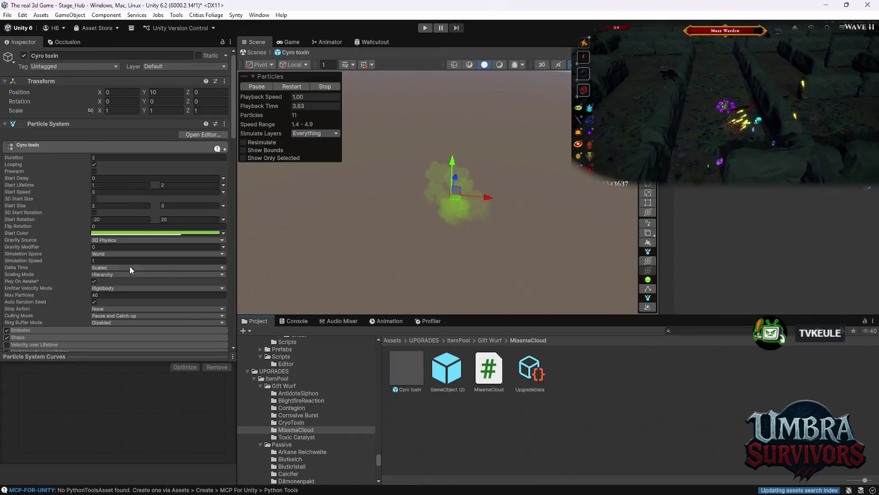
scroll(69, 300, "down", 15)
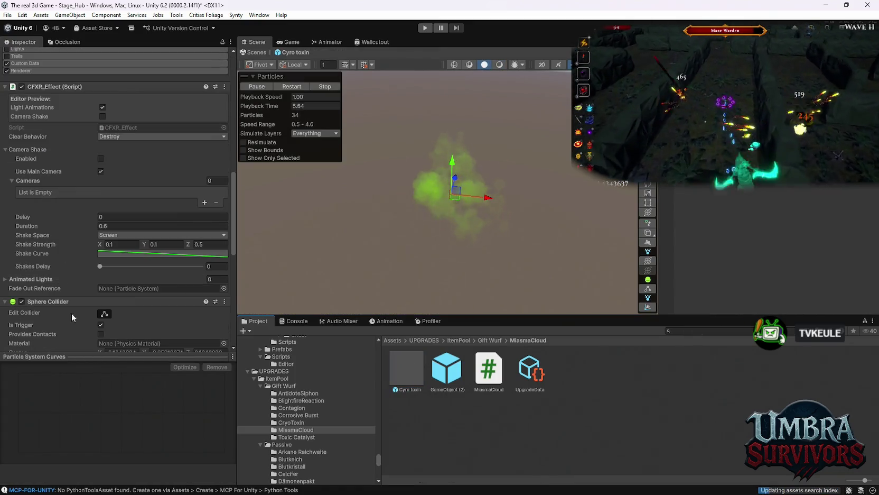
left_click(105, 314)
- Lower the Cyro toxin's Projectile Sound Pitcher volume to 0.02
scroll(127, 272, "down", 6)
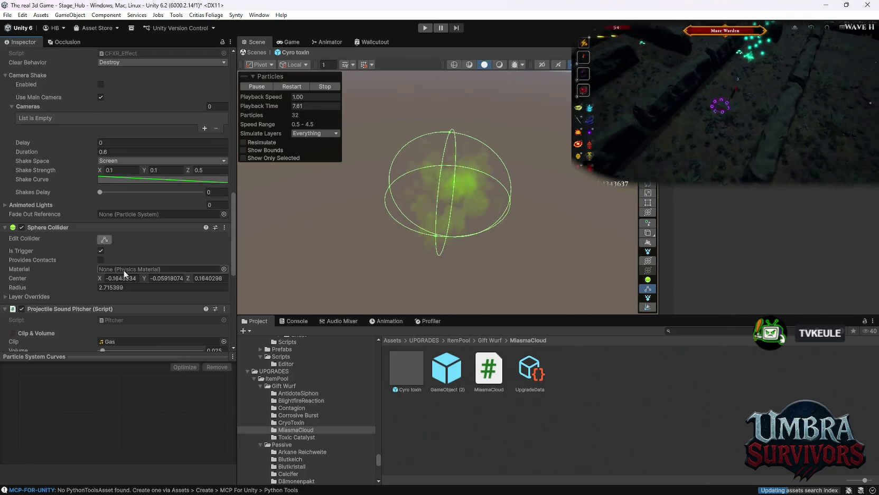
scroll(130, 272, "down", 4)
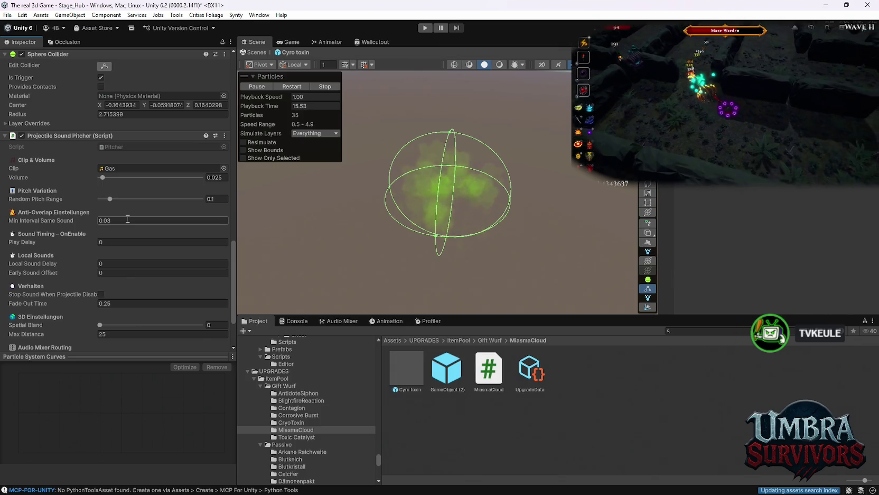
left_click(224, 177)
type("0.0")
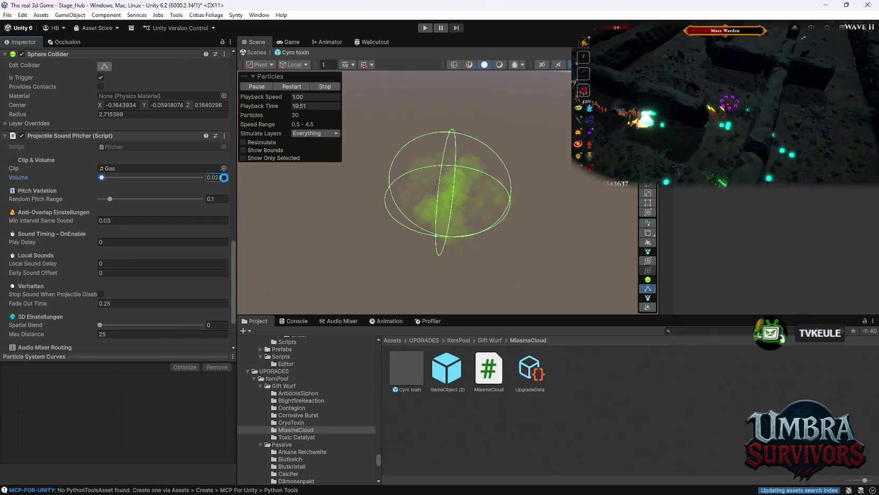
type("2")
left_click(465, 380)
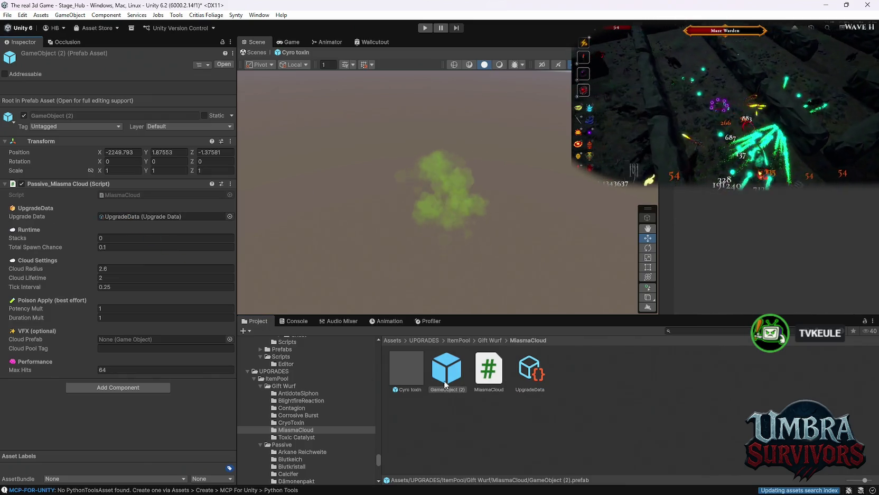
- Assign Cyro toxin as the Miasma Cloud's Cloud Prefab with pool tag 'Miasma'
mouse_move(406, 370)
left_mouse_down()
mouse_move(307, 413)
mouse_move(108, 343)
left_mouse_up()
left_click(136, 350)
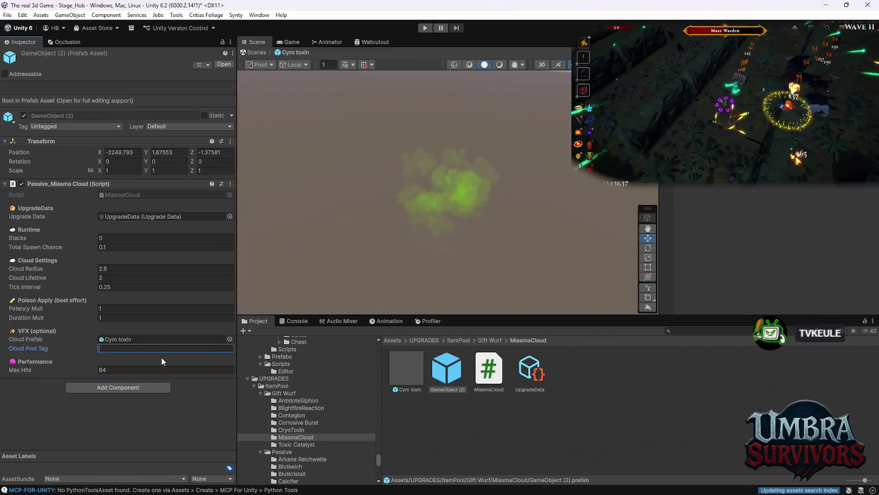
type("Miasma")
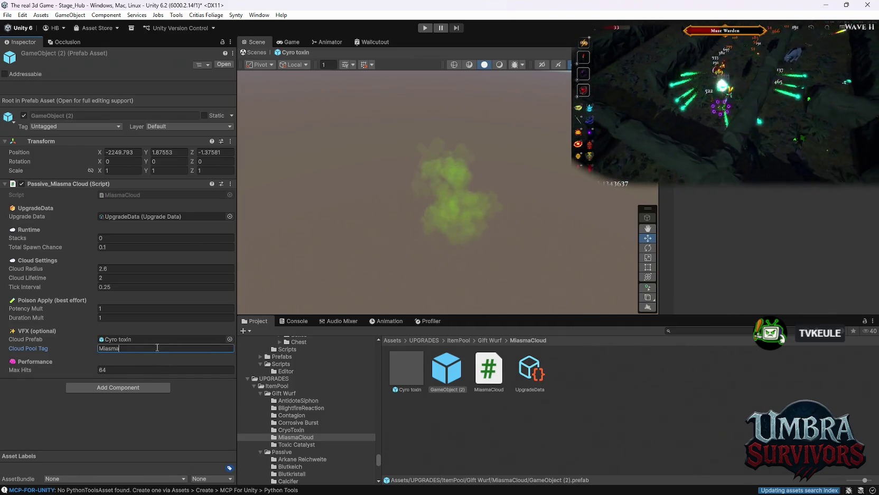
key("Return")
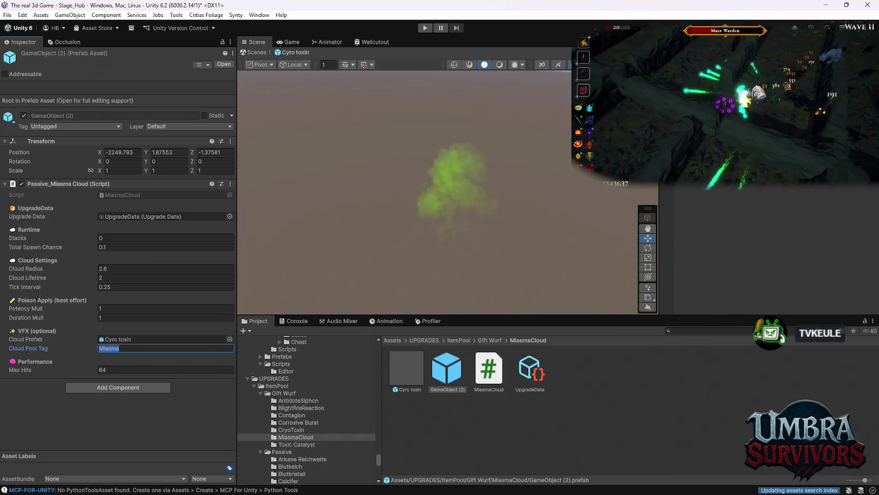
- Add an Object Pooler entry tagged 'Miasma' using the Cyro toxin prefab
left_click(254, 52)
scroll(227, 95, "down", 3)
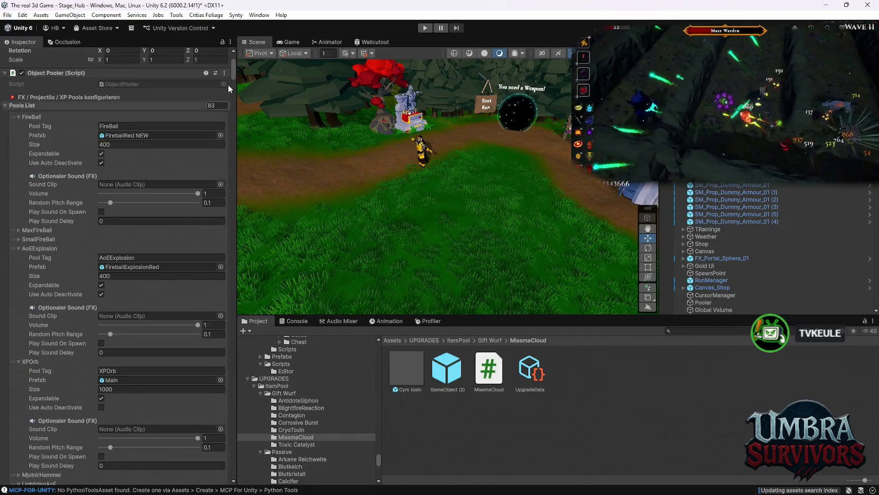
left_click_drag(232, 72, 220, 429)
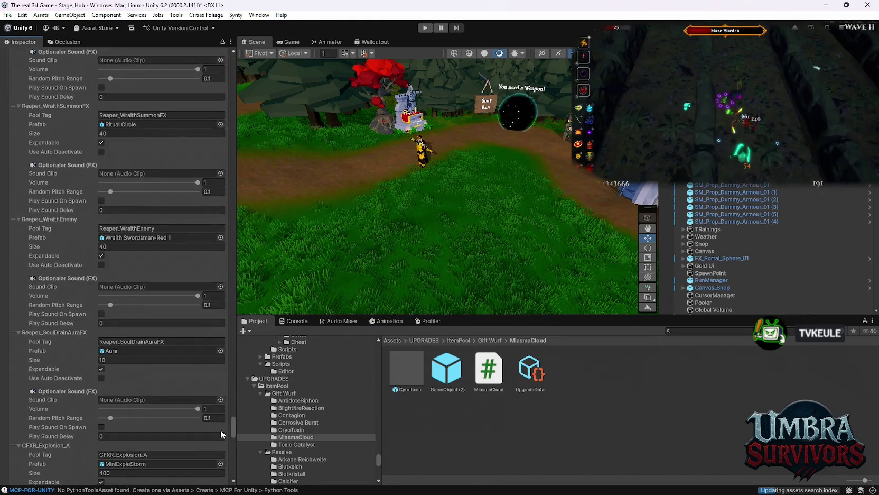
scroll(221, 429, "up", 1)
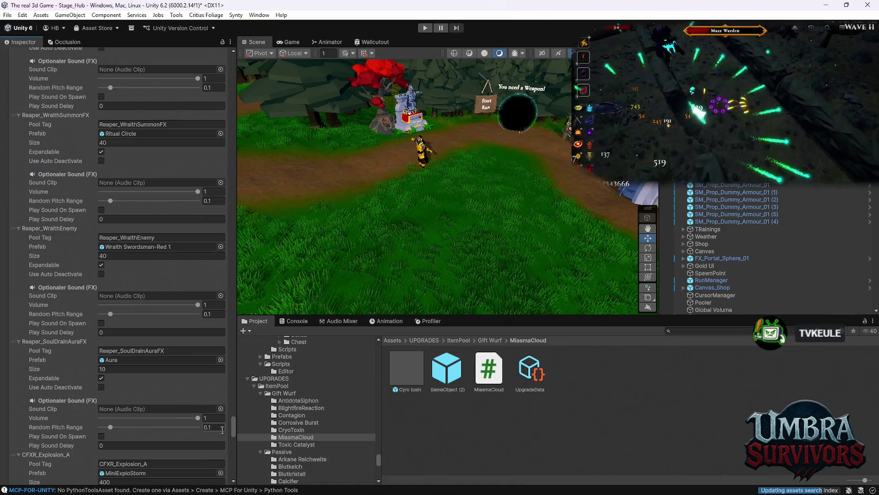
scroll(222, 429, "down", 10)
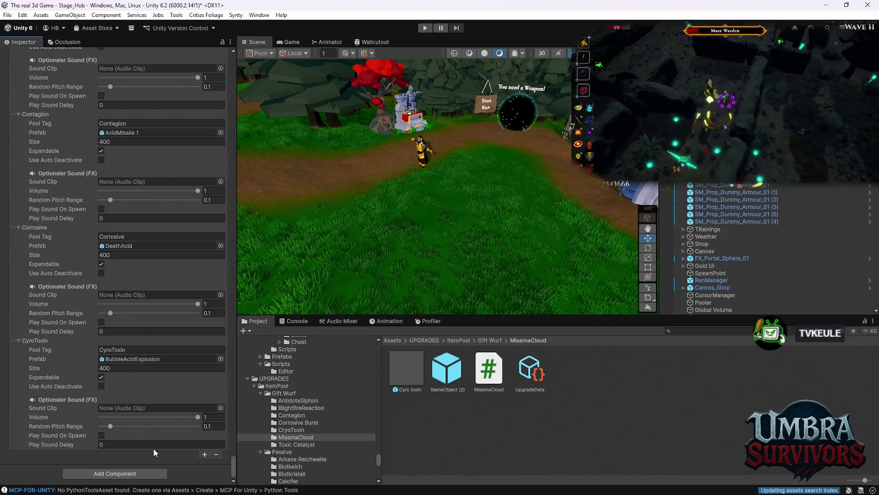
left_click(204, 455)
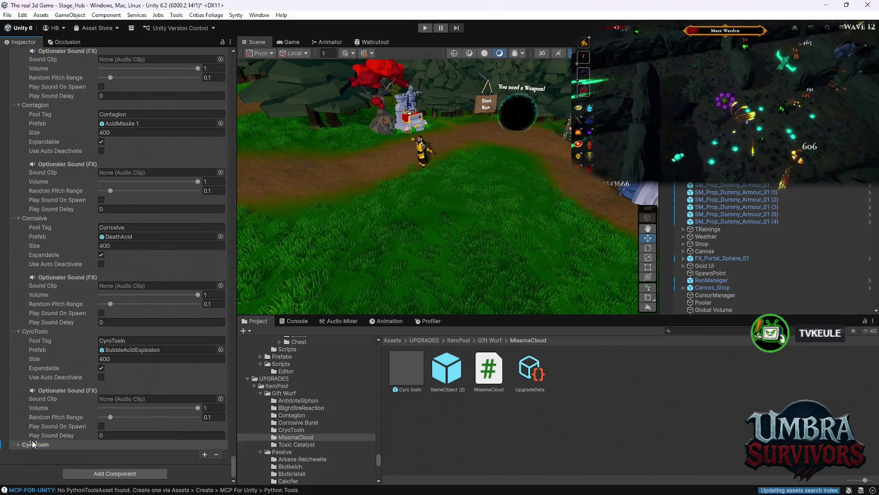
left_click(32, 443)
left_click(133, 453)
type("Miasma")
left_click_drag(154, 457, 132, 463)
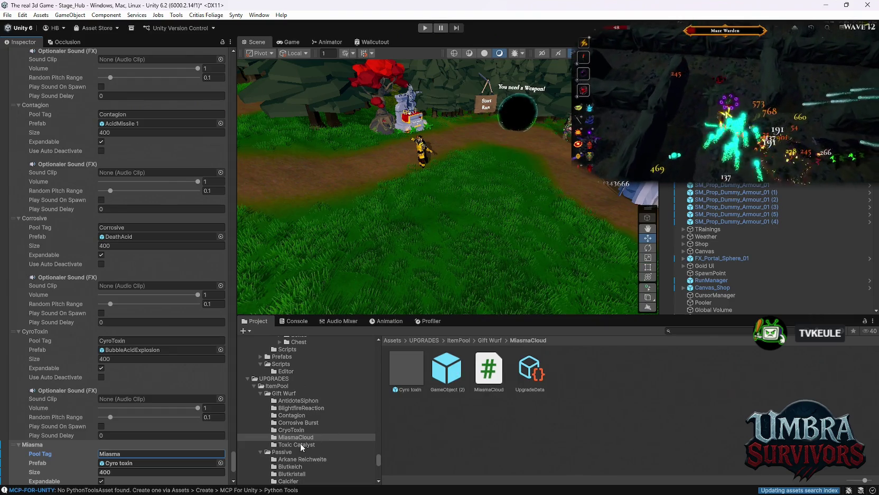
left_click(446, 370)
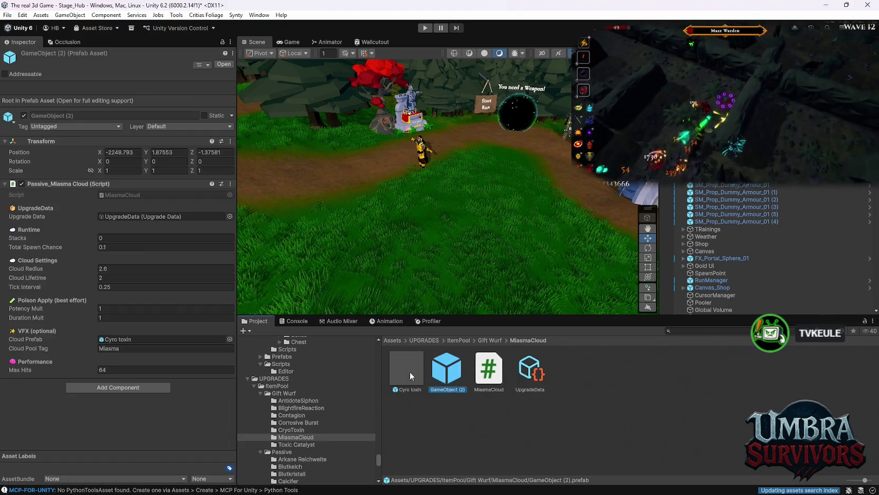
- Attach the Toxic Catalyst script to GameObject (2) and link its UpgradeData asset
left_click(293, 445)
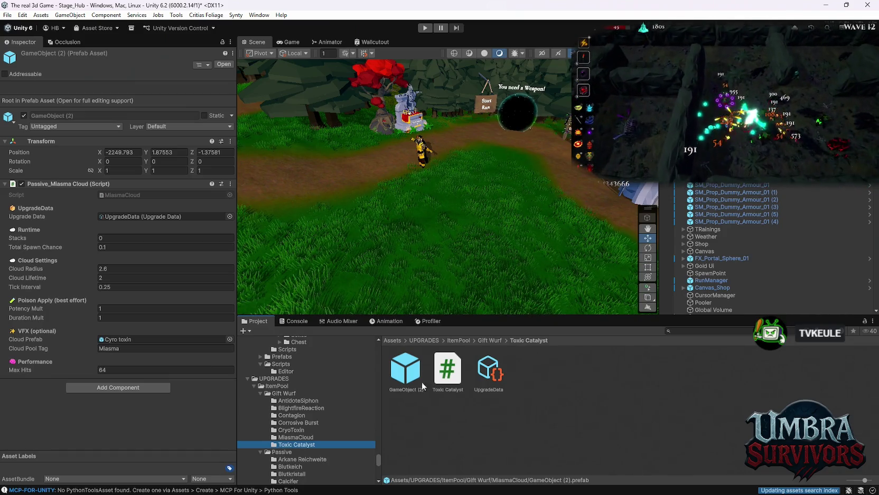
left_click(404, 376)
mouse_move(432, 376)
left_mouse_down()
mouse_move(85, 180)
mouse_move(92, 183)
left_mouse_up()
left_click_drag(134, 232, 109, 215)
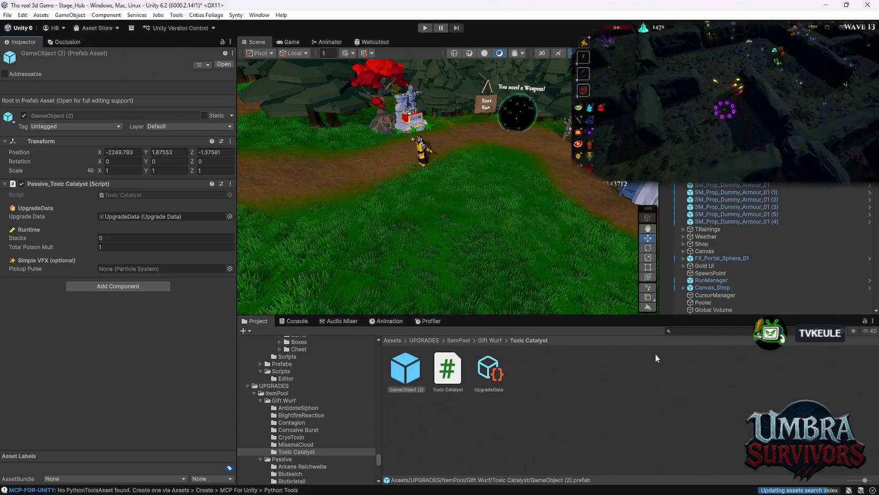
left_click(488, 370)
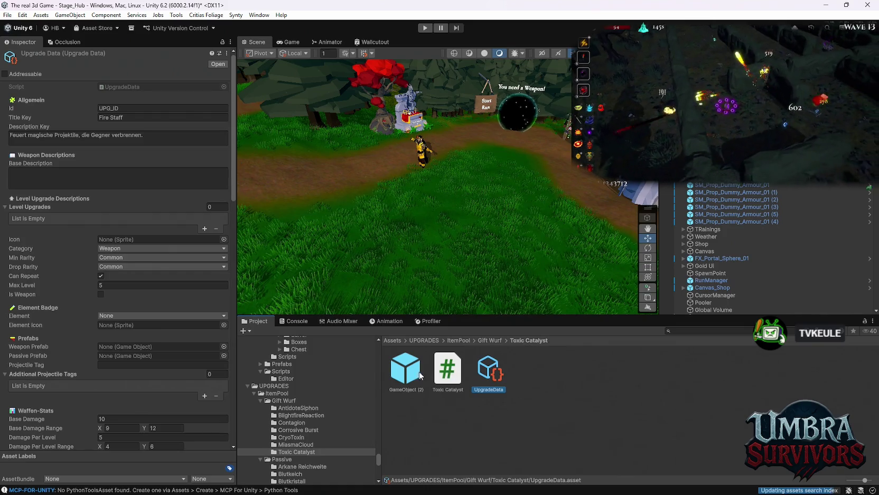
- Set the AntidoteSiphon UpgradeData category to Passive with Max Level 999
left_click(314, 409)
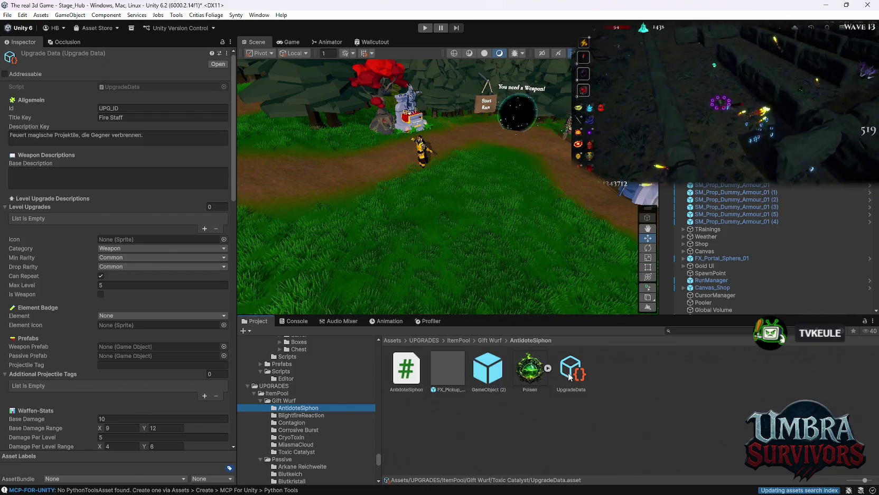
left_click(568, 373)
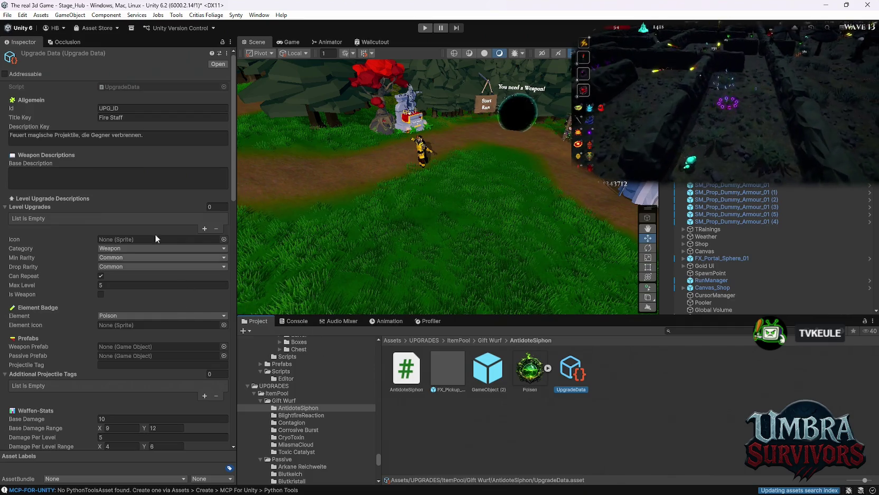
left_click(120, 249)
left_click(120, 264)
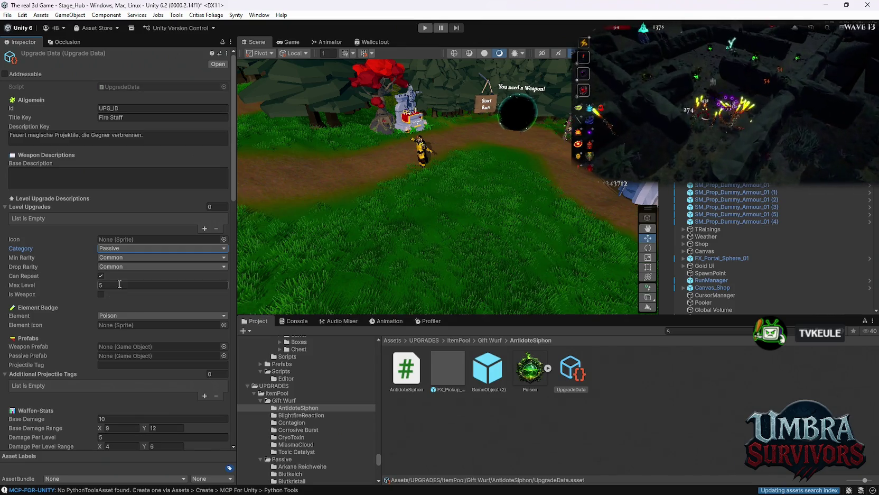
left_click(120, 284)
type("999")
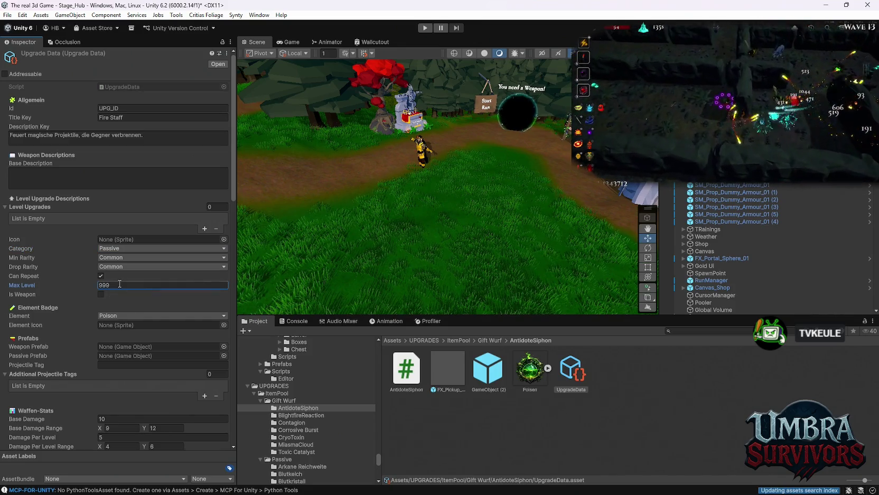
- Compare with BlightfireReaction's data, then give AntidoteSiphon the Poisen element icon
left_click(305, 415)
left_click(521, 374)
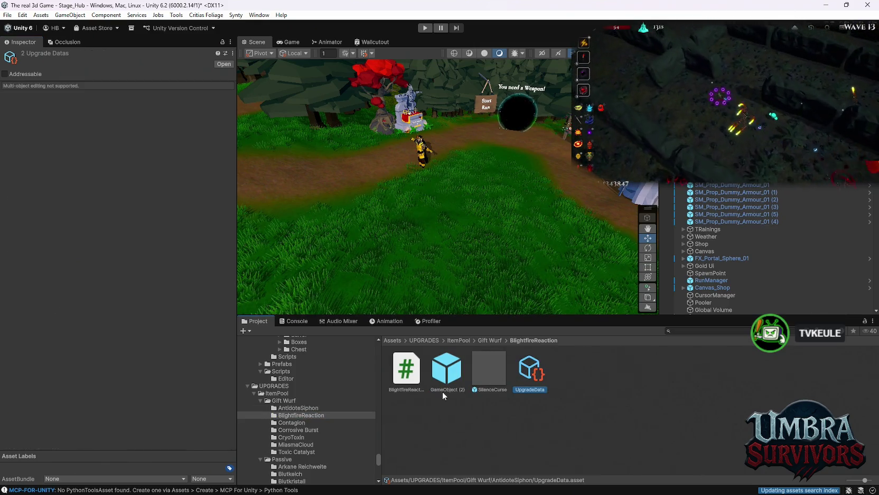
left_click(294, 408)
left_click(562, 375)
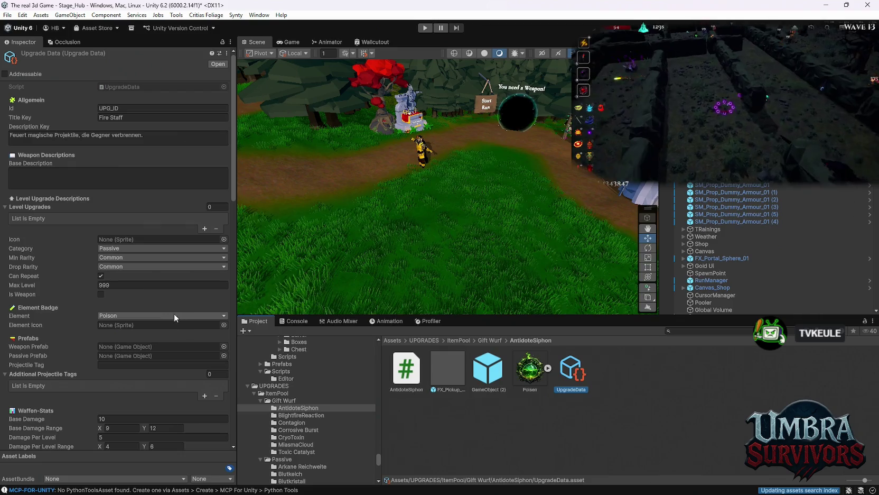
left_click_drag(530, 370, 127, 326)
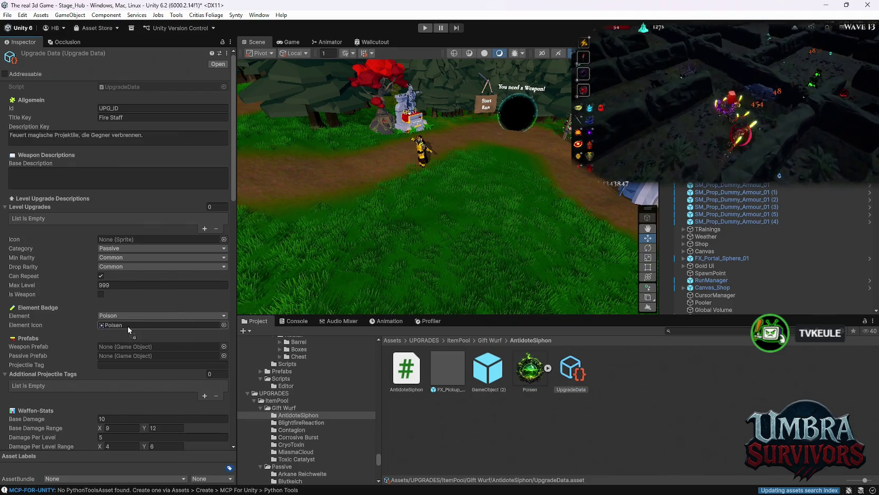